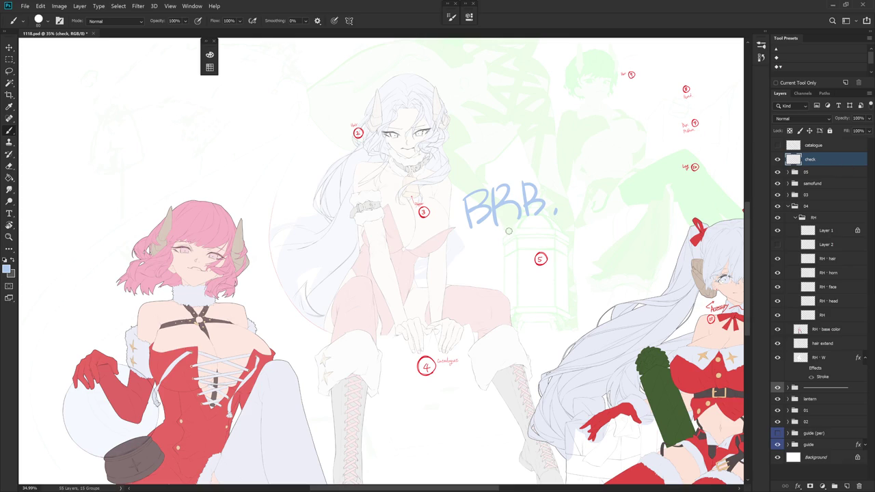
Lasso the BRB note, delete it from the canvas and deselect
key(l)
drag(537, 229, 471, 236)
key(Delete)
key(ctrl+d)
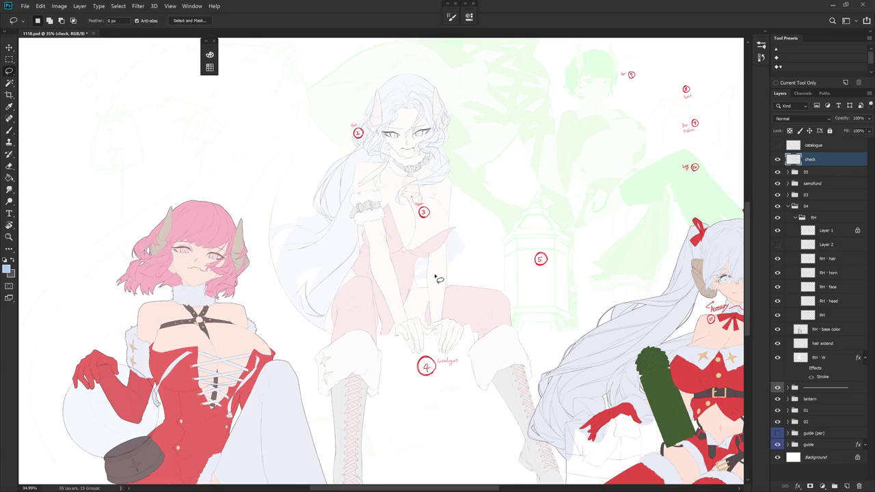
Zoom in on the horned girl's hair, choose the Hard_set03 brush, and select the RH - hair layer
drag(412, 246, 455, 267)
key(b)
scroll(400, 215, up, 2)
scroll(400, 214, up, 3)
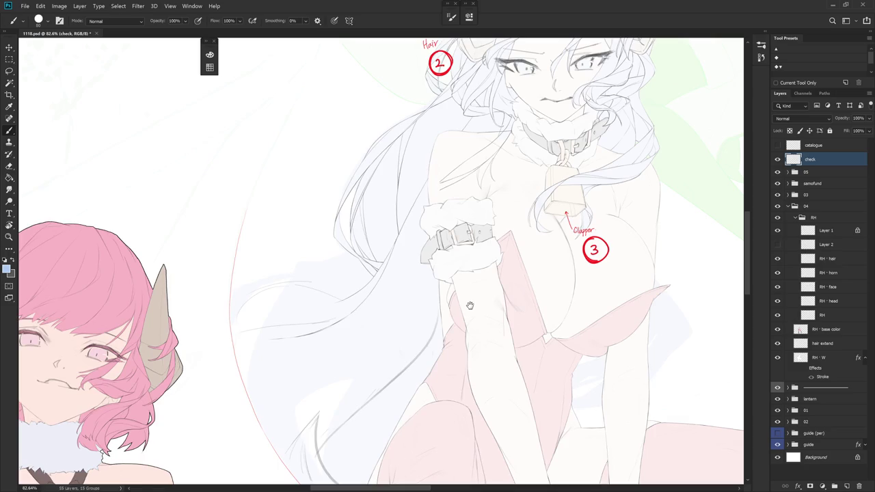
drag(474, 304, 451, 312)
right_click(472, 300)
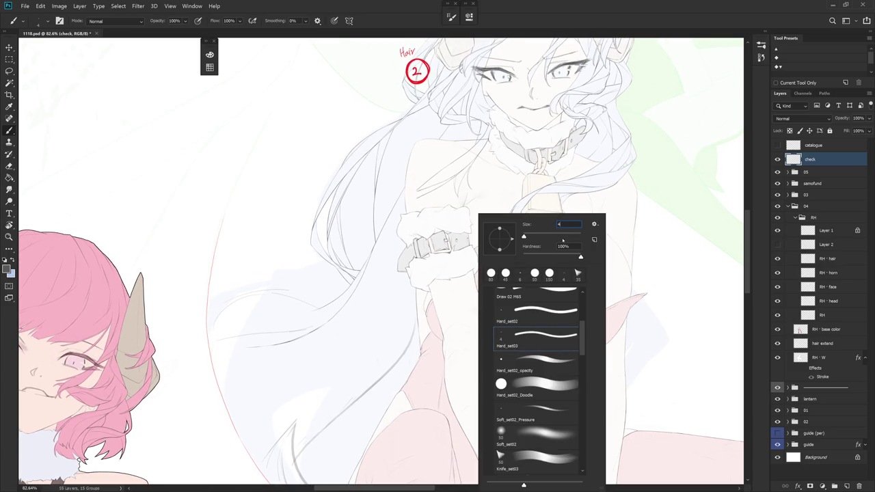
double_click(552, 229)
drag(556, 310, 570, 287)
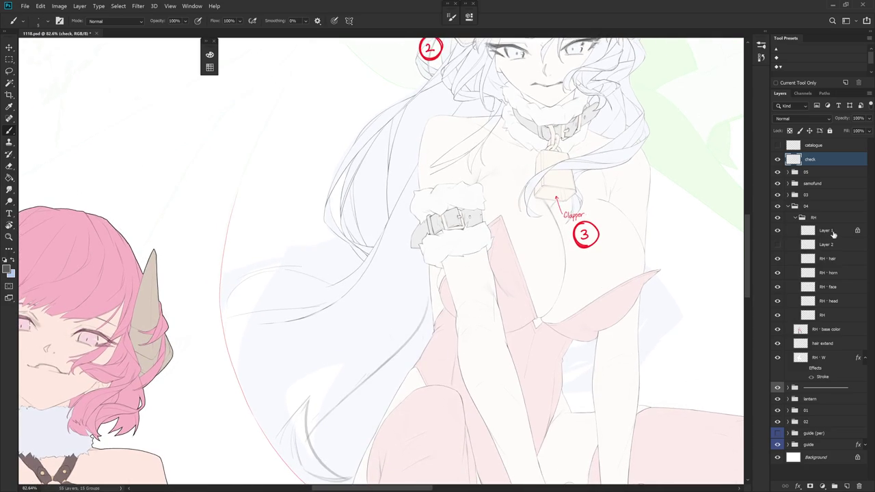
click(835, 260)
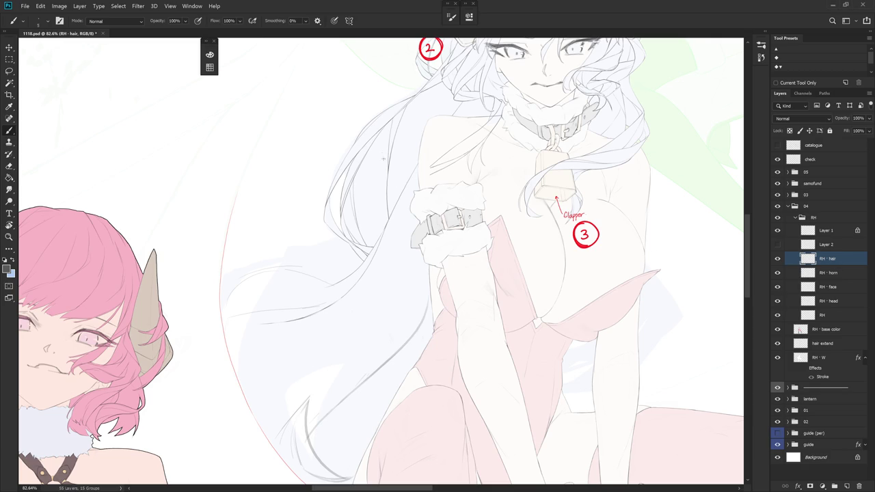
Lasso the hair strands beside the horned girl's wrist and copy them onto a new Layer 3
key(e)
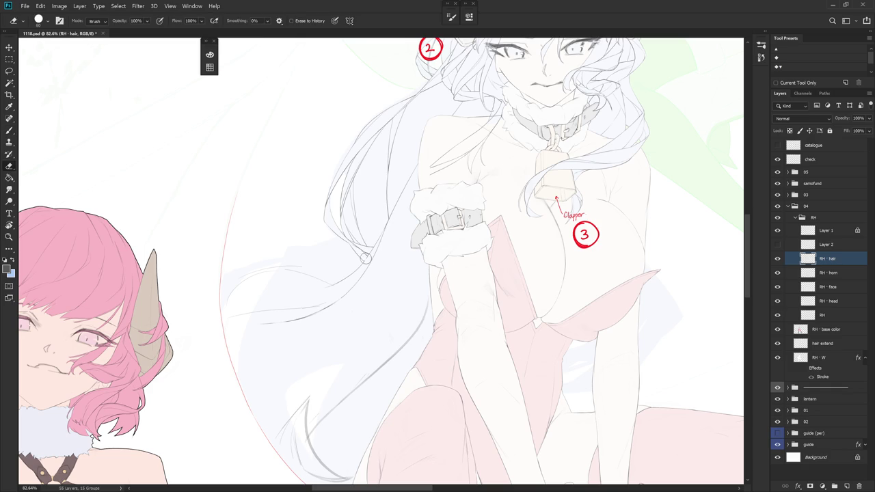
key(l)
mouse_move(406, 224)
mouse_down()
mouse_move(427, 192)
mouse_move(392, 231)
mouse_up()
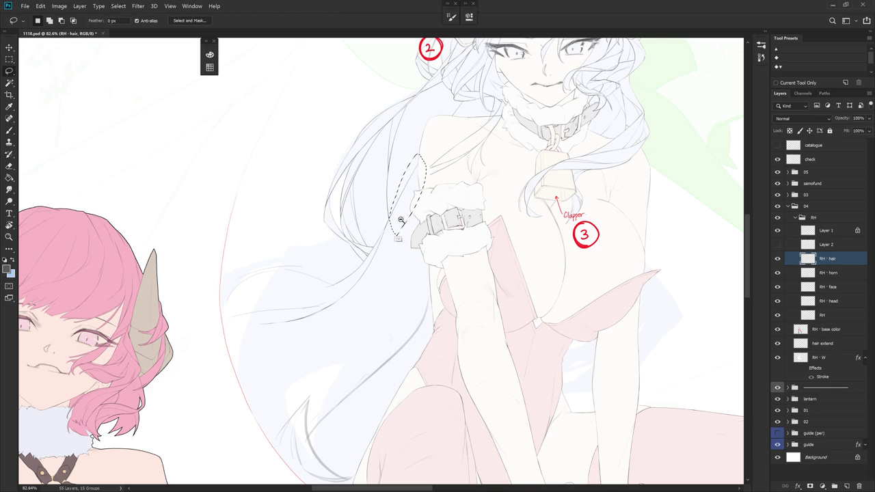
scroll(392, 231, up, 5)
mouse_move(391, 196)
mouse_down()
mouse_move(338, 297)
mouse_move(346, 292)
mouse_up()
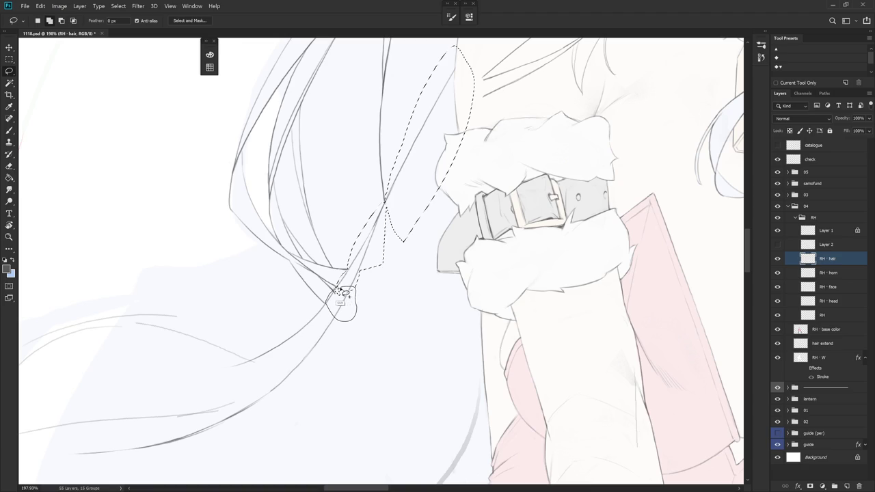
drag(346, 292, 365, 332)
scroll(365, 332, down, 5)
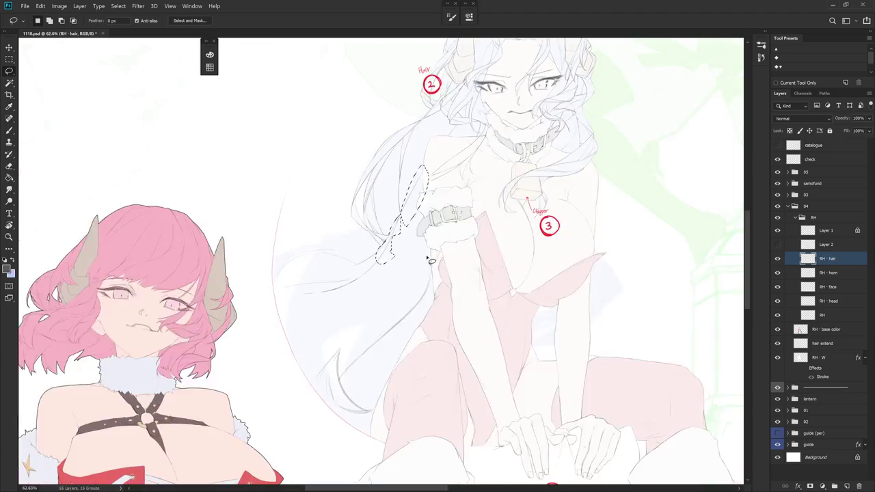
scroll(416, 298, right, 1)
mouse_move(426, 257)
mouse_down()
mouse_move(272, 410)
mouse_move(370, 261)
mouse_up()
key(ctrl+j)
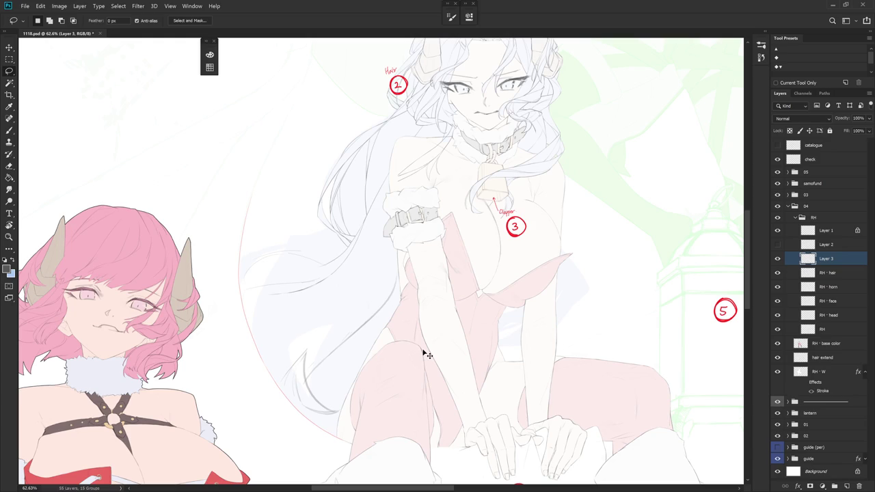
Toggle Layer 3's visibility to compare the strands, then return to the RH - hair layer
click(828, 276)
click(777, 260)
click(777, 259)
click(824, 263)
click(828, 273)
scroll(395, 194, up, 5)
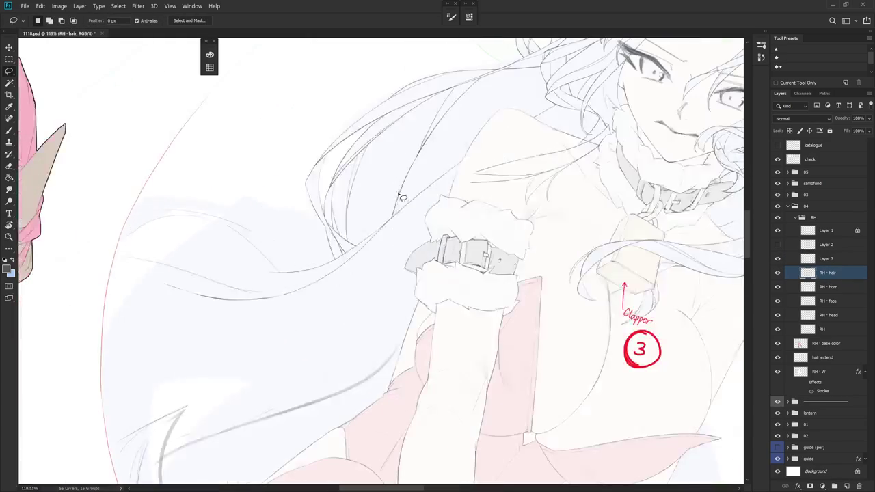
Draw curved strands across the hair with the Brush and the hard-edged Pencil
key(b)
mouse_move(396, 235)
mouse_down()
mouse_move(362, 257)
mouse_move(381, 278)
mouse_up()
key(ctrl+z)
drag(385, 229, 382, 267)
key(ctrl+z)
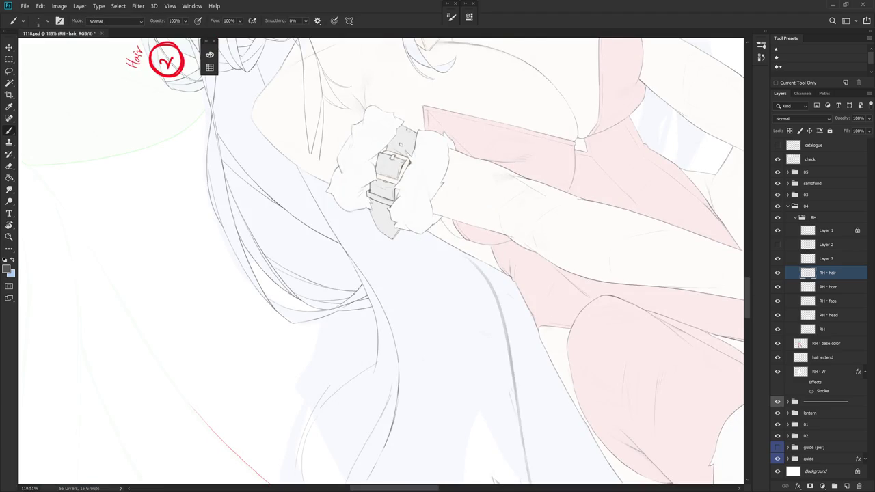
drag(441, 240, 365, 283)
key(e)
key(b)
key(shift+b)
mouse_move(427, 241)
mouse_down()
mouse_move(369, 282)
mouse_move(427, 304)
mouse_move(321, 197)
mouse_up()
With the canvas tilted, draw a short vertical hair stroke, redoing it once
key(e)
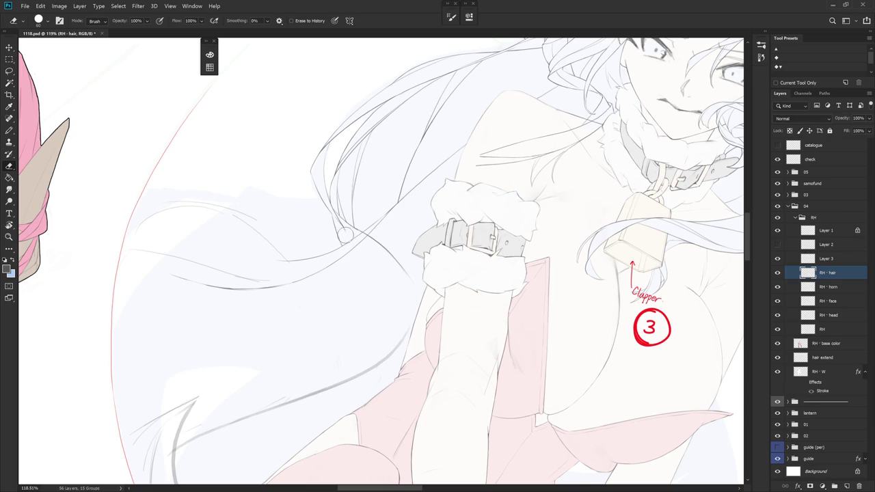
key(b)
key(e)
drag(361, 265, 384, 298)
key(b)
drag(383, 199, 387, 253)
key(ctrl+z)
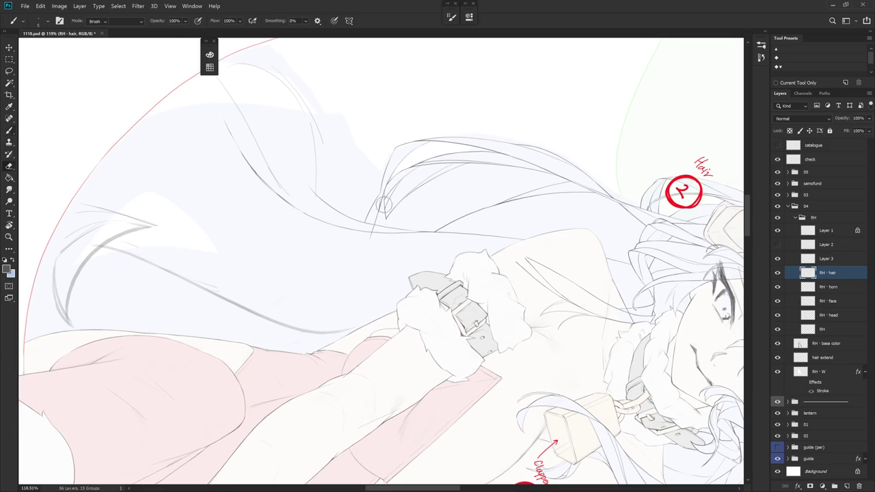
drag(386, 196, 386, 250)
drag(386, 221, 387, 294)
key(ctrl+z)
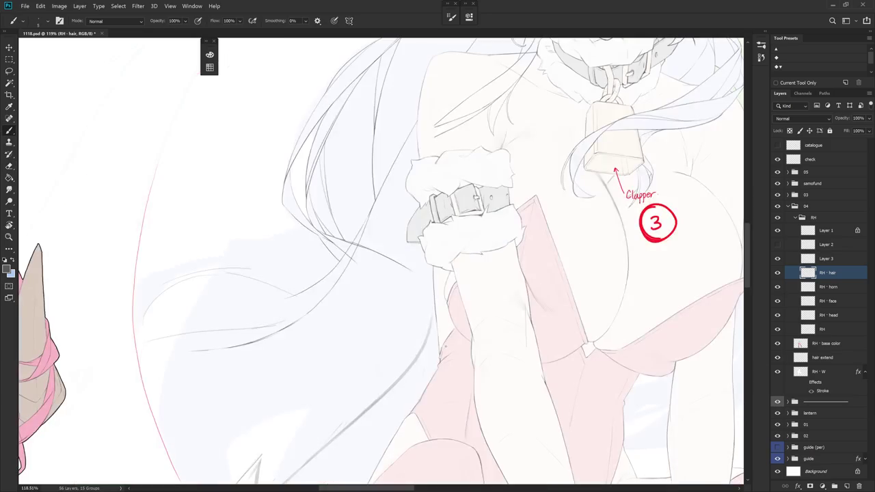
Draw a thin strand along the hair, redrawing it several times until it runs slightly longer
key(e)
drag(376, 260, 333, 233)
key(b)
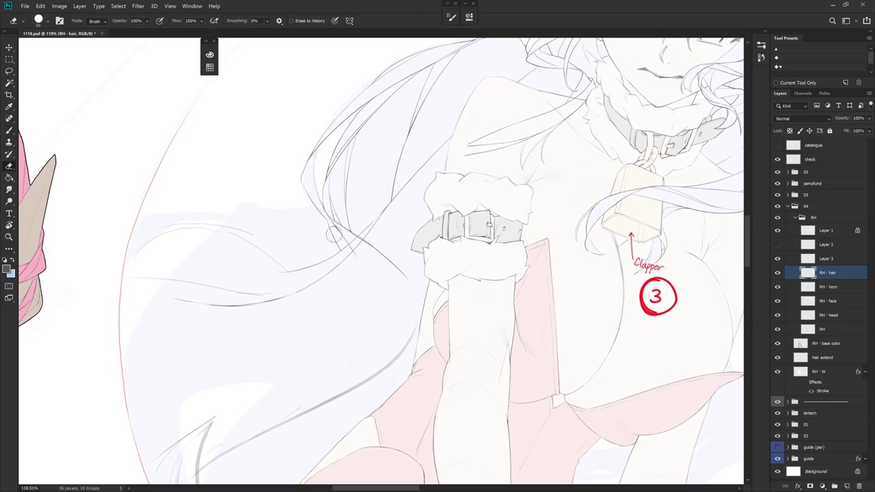
drag(345, 280, 331, 228)
key(ctrl+z)
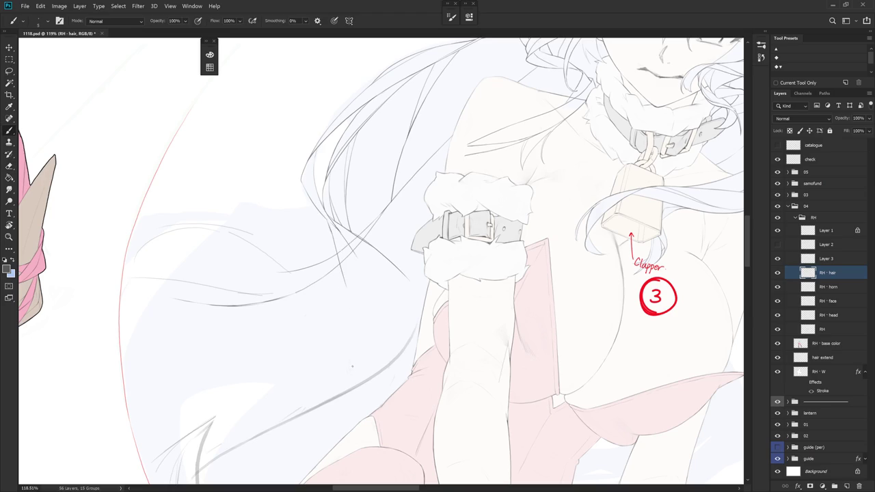
key(ctrl+z)
drag(345, 286, 330, 229)
key(ctrl+z)
mouse_move(343, 265)
mouse_down()
mouse_move(329, 228)
mouse_move(346, 308)
mouse_up()
key(ctrl+z)
key(ctrl+z)
drag(333, 238, 349, 322)
Add a long curving hair strand and a few short strand lines
mouse_move(443, 355)
mouse_down()
mouse_move(455, 317)
mouse_move(474, 318)
mouse_up()
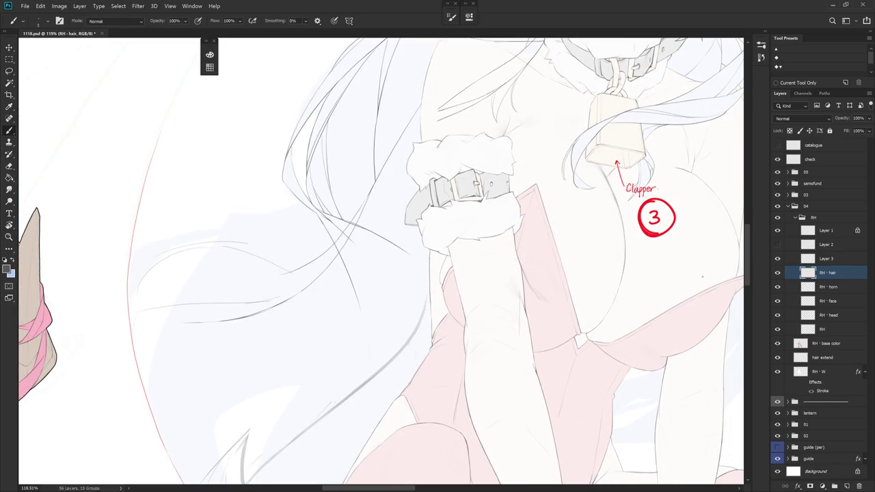
drag(367, 254, 399, 321)
drag(360, 296, 353, 339)
scroll(441, 259, down, 2)
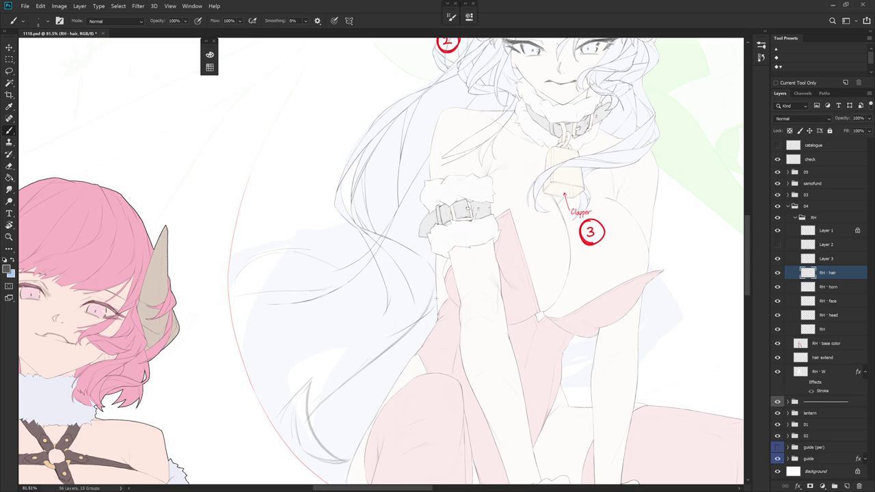
Rotate the view about 10 degrees and draw a thin strand down the hair on RH - hair
drag(437, 273, 376, 200)
scroll(458, 219, up, 3)
key(ctrl+z)
key(e)
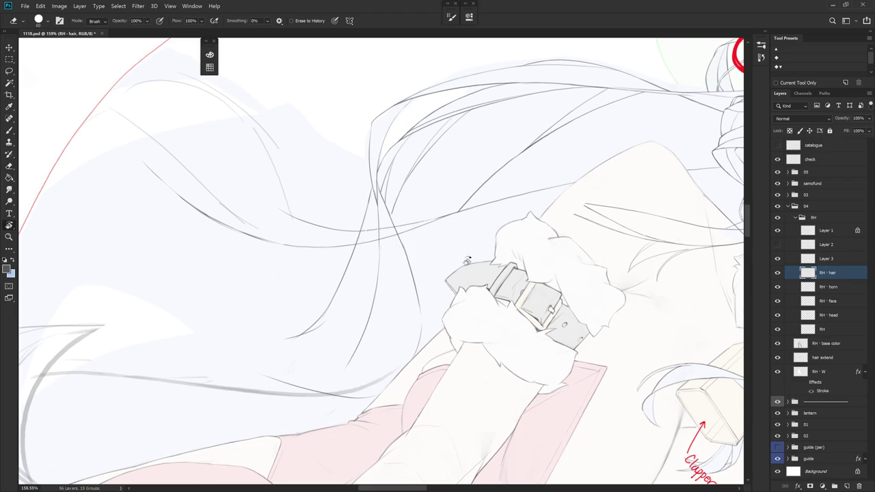
key(b)
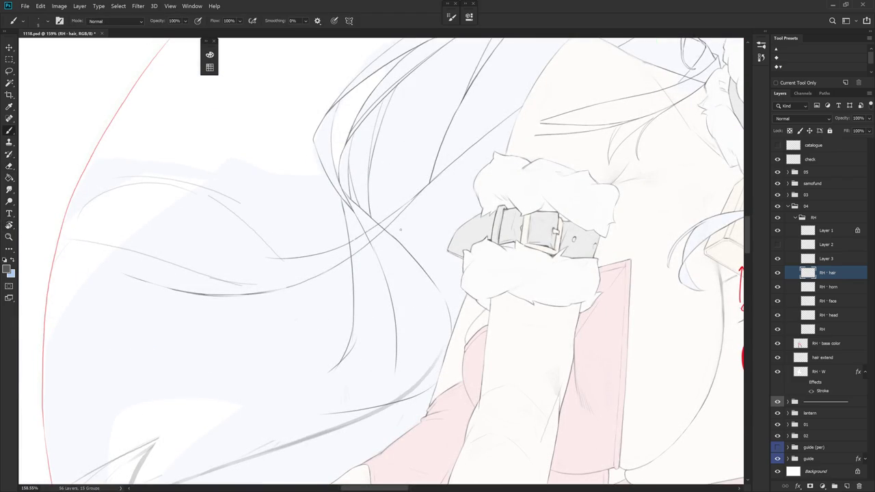
scroll(394, 220, down, 3)
scroll(463, 273, down, 1)
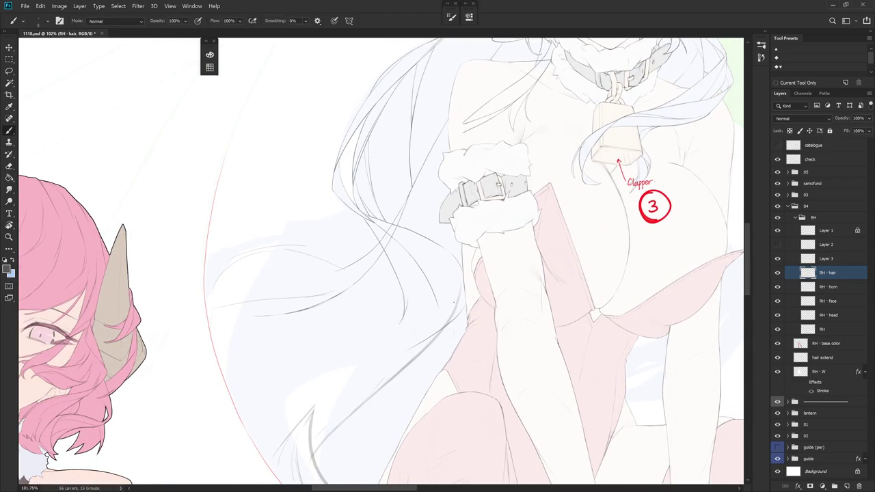
key(r)
drag(547, 205, 553, 236)
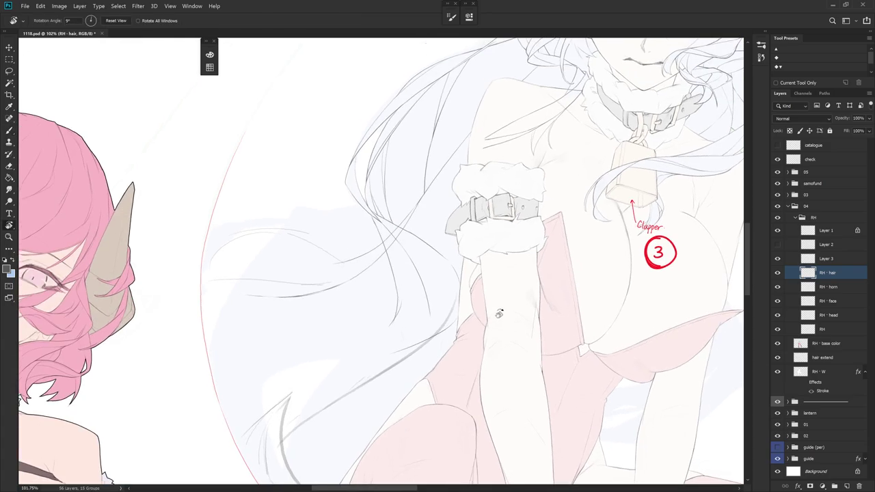
drag(424, 210, 441, 306)
key(r)
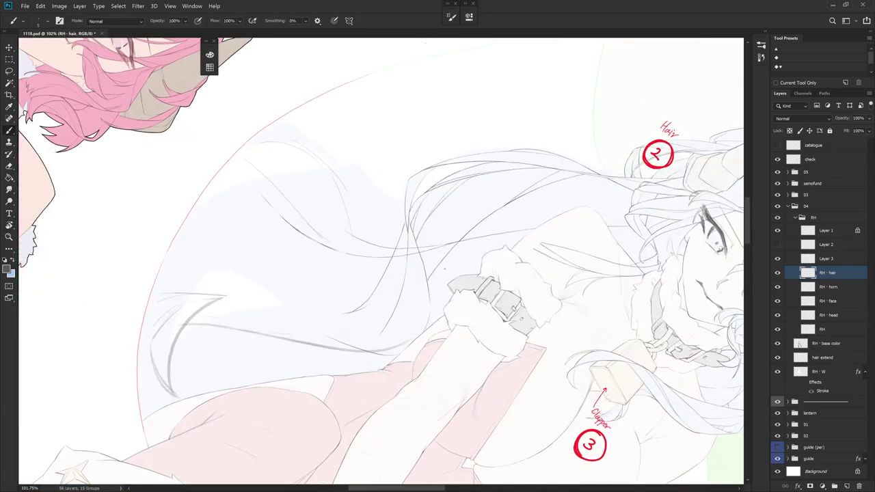
Erase the leftover overlapping strands on Layer 3 and reset the canvas rotation
click(841, 260)
key(e)
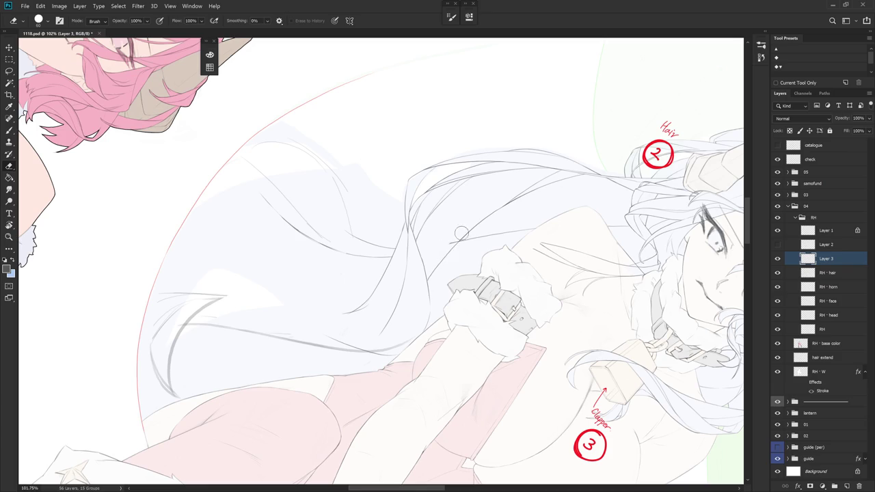
key(Escape)
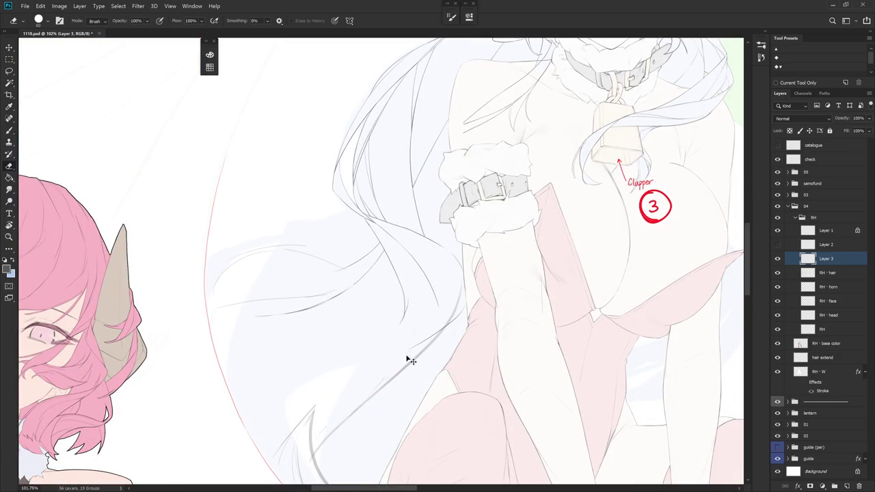
scroll(406, 355, down, 5)
key(b)
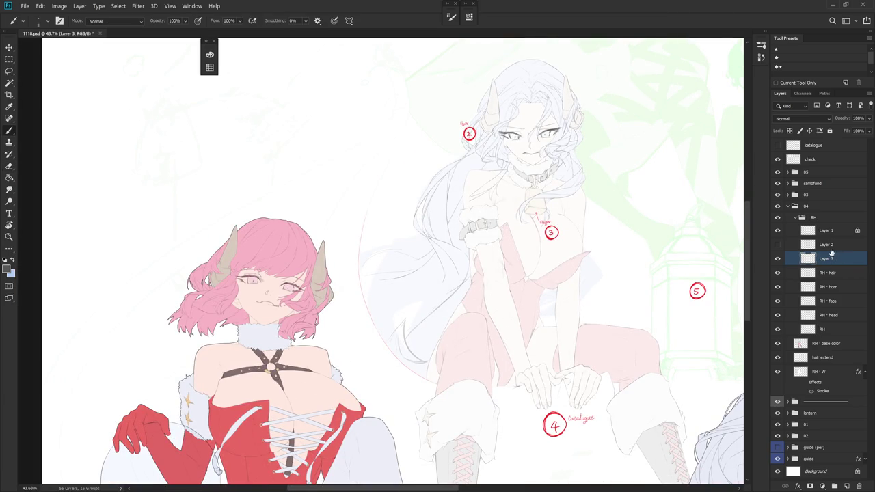
Draw another thin strand along the hair on the RH - hair layer
click(830, 273)
scroll(459, 230, up, 2)
key(e)
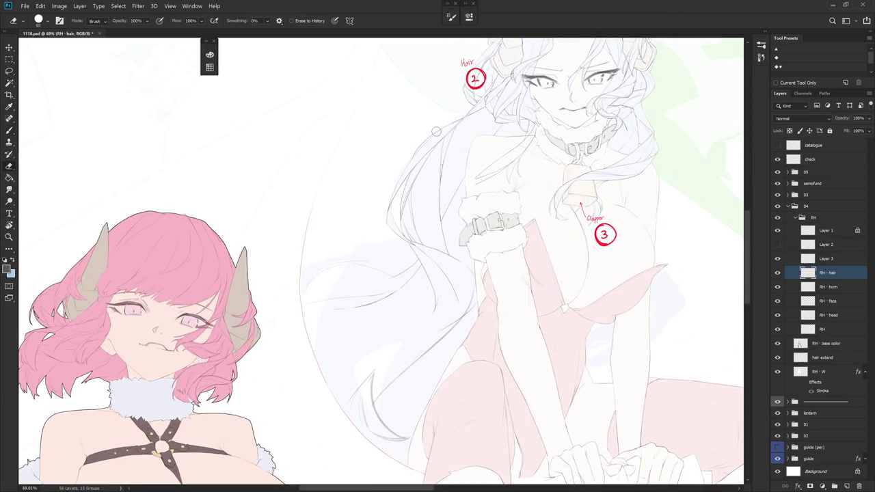
key(b)
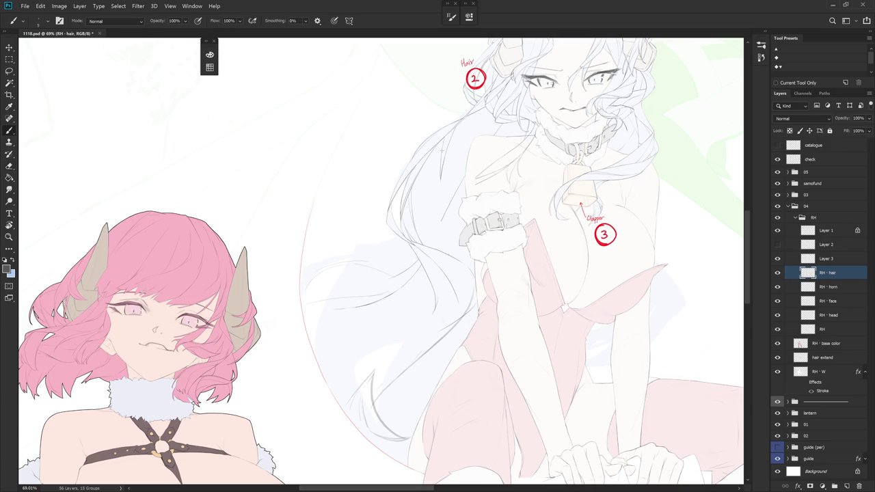
drag(438, 176, 458, 252)
key(e)
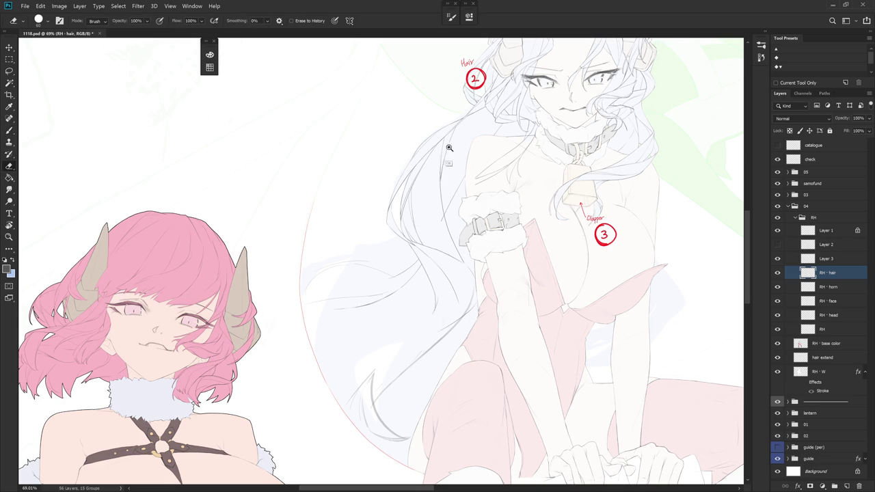
scroll(447, 147, up, 3)
key(b)
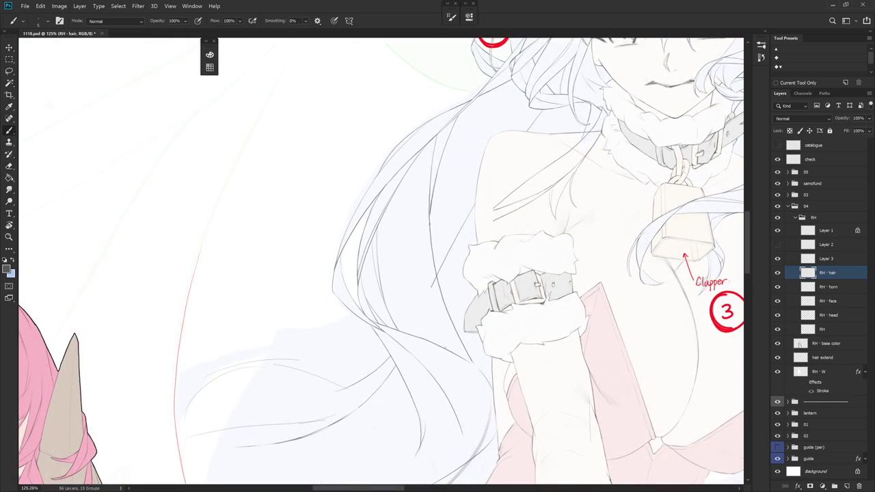
Erase the strands crossing the forearm on Layer 3, then reselect the RH · hair layer
click(850, 262)
key(e)
alt+scroll(506, 246, down, 4)
key(b)
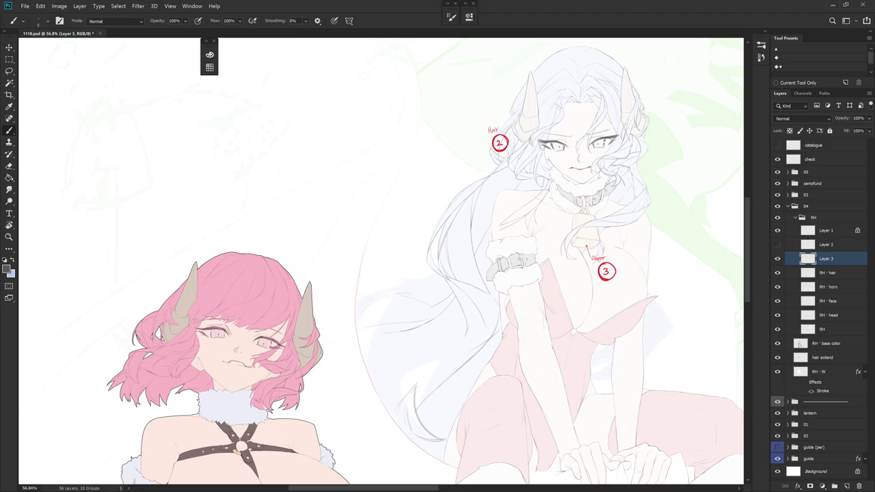
click(834, 245)
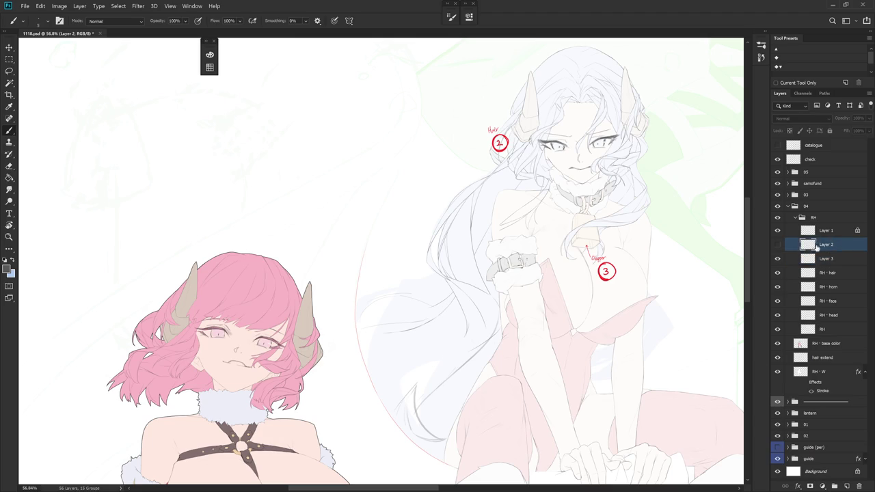
Zoom in on RH · hair and redraw a clean strand along the hair outline
click(839, 273)
scroll(522, 183, up, 3)
scroll(506, 192, up, 2)
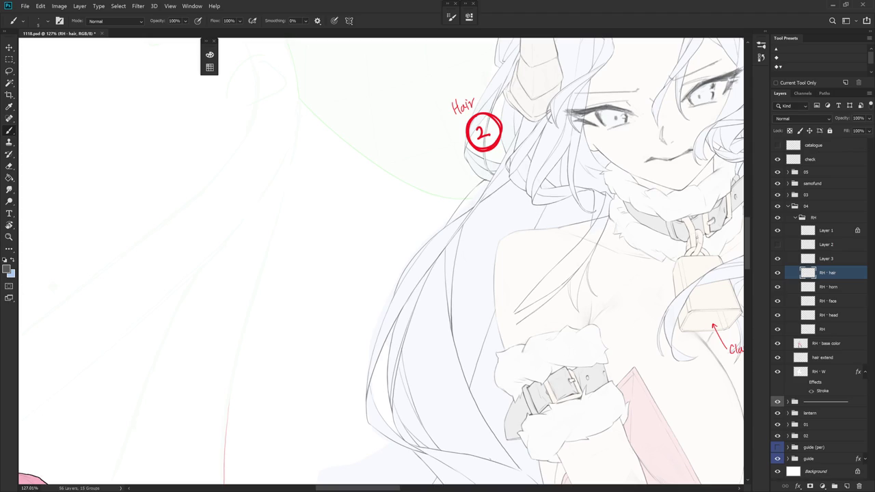
drag(476, 204, 490, 250)
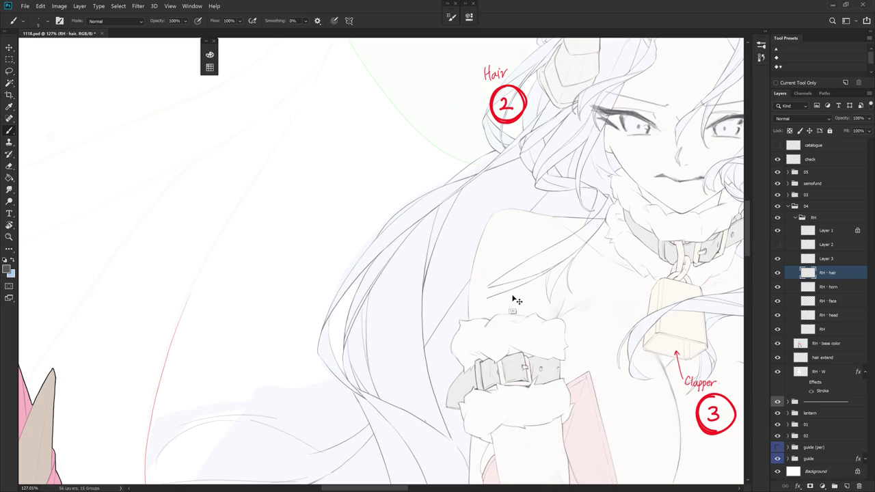
drag(513, 300, 474, 264)
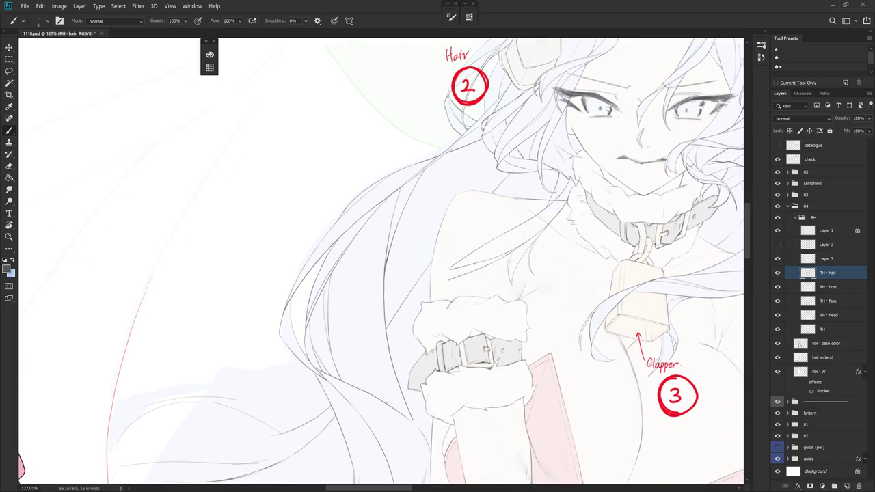
key(r)
mouse_move(474, 264)
mouse_down()
mouse_move(455, 167)
mouse_move(478, 167)
mouse_up()
drag(378, 143, 377, 279)
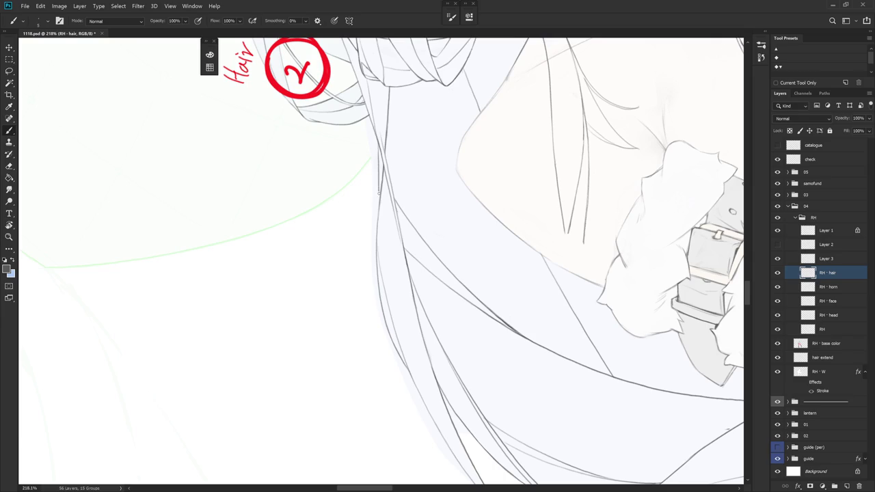
key(ctrl+z)
drag(377, 144, 377, 206)
Rotate the canvas diagonally, erase stray hair lines, and draw a new outline stroke
key(r)
mouse_move(479, 209)
mouse_down()
mouse_move(458, 345)
mouse_move(383, 171)
mouse_up()
key(r)
key(e)
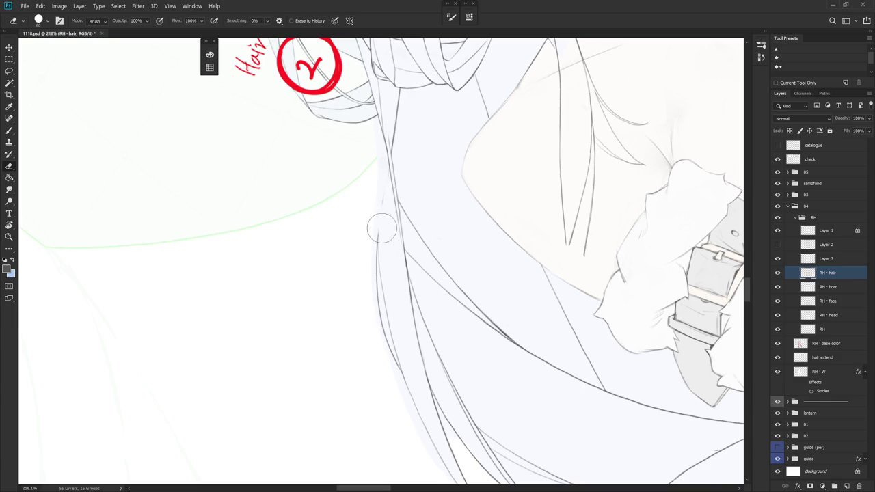
key(b)
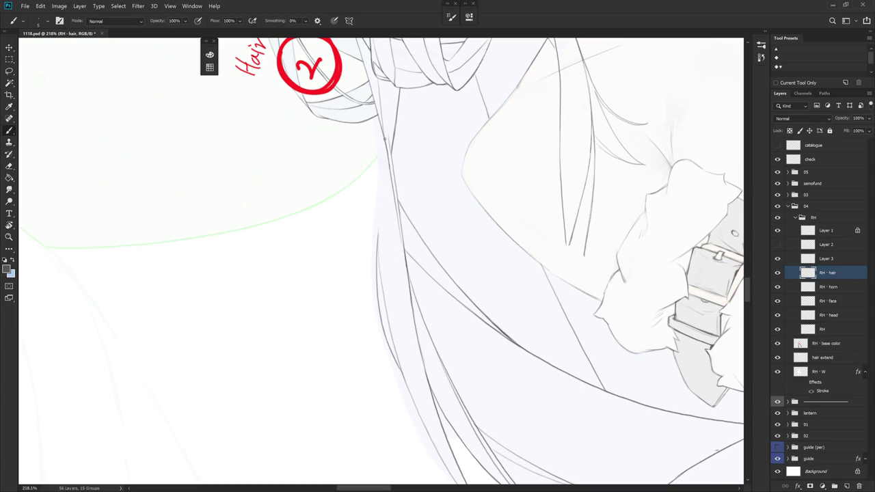
drag(381, 143, 377, 241)
Rotate the view, erase and redraw the remaining outer strands, then select Layer 3
key(r)
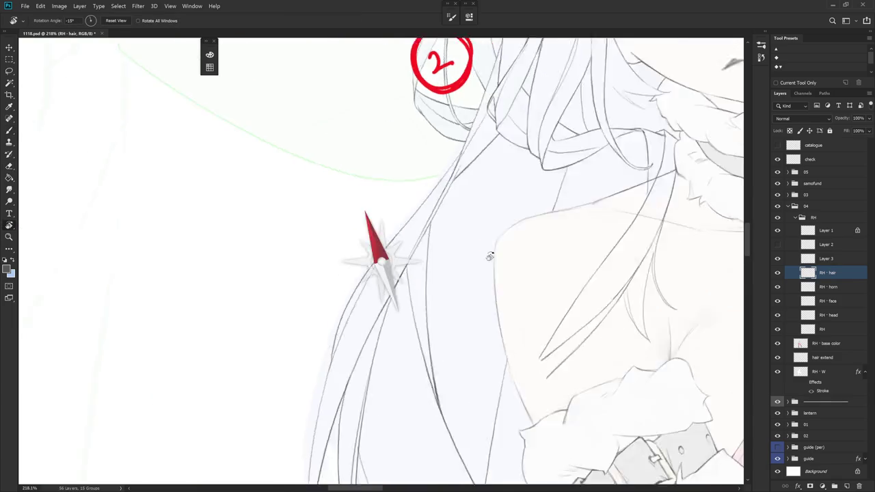
drag(459, 163, 446, 347)
scroll(446, 348, down, 3)
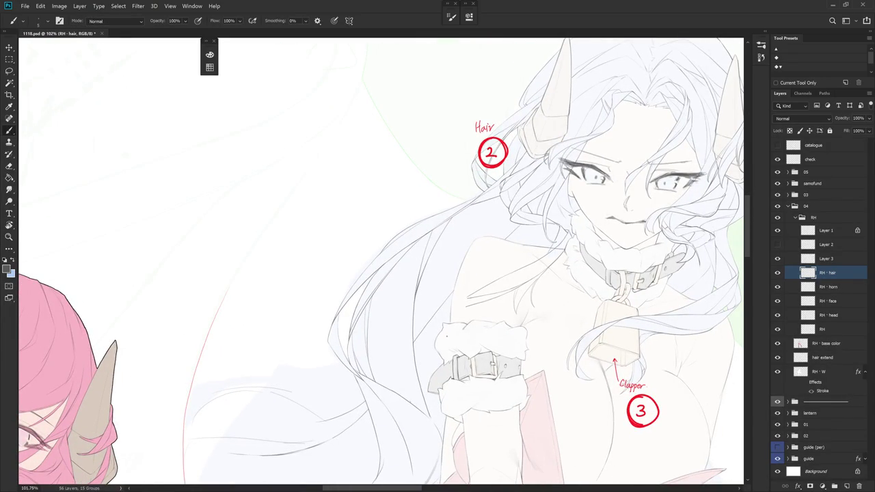
scroll(497, 178, up, 1)
scroll(497, 178, up, 2)
key(e)
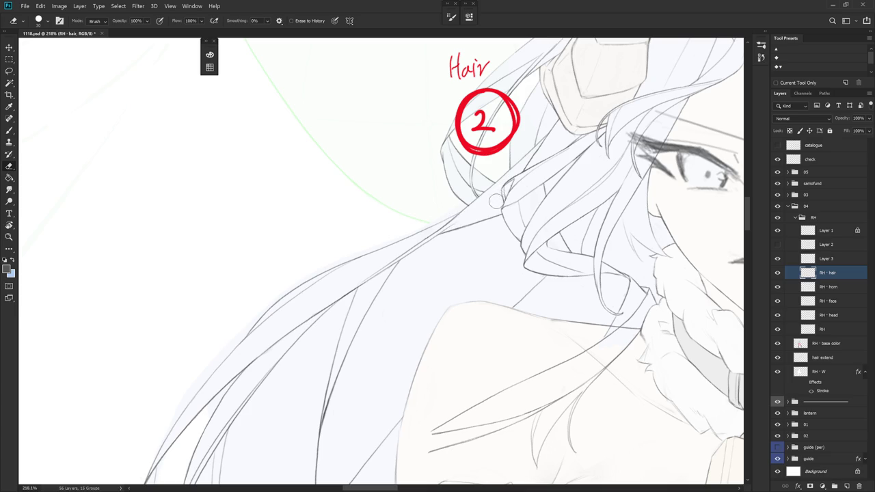
scroll(492, 199, down, 3)
key(b)
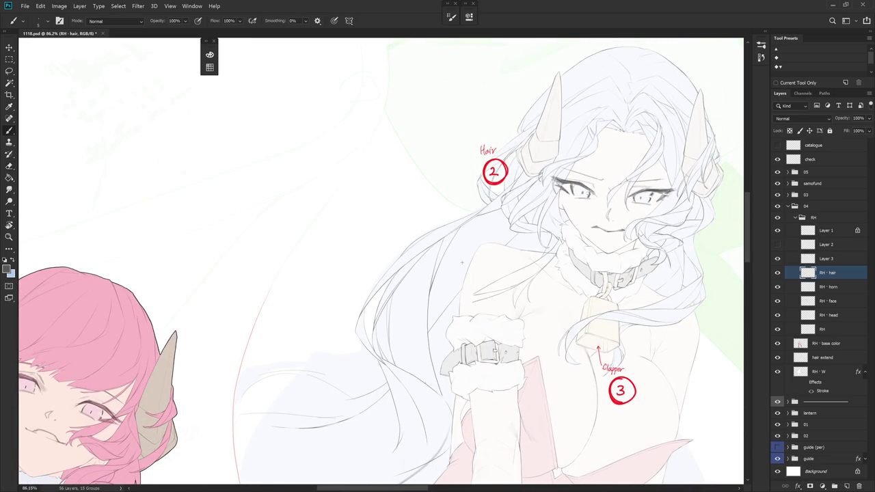
scroll(532, 304, down, 3)
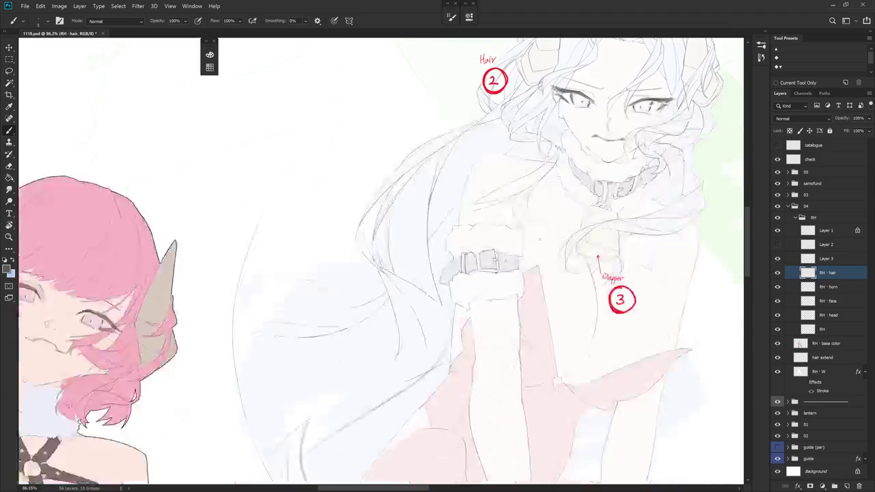
scroll(540, 294, down, 1)
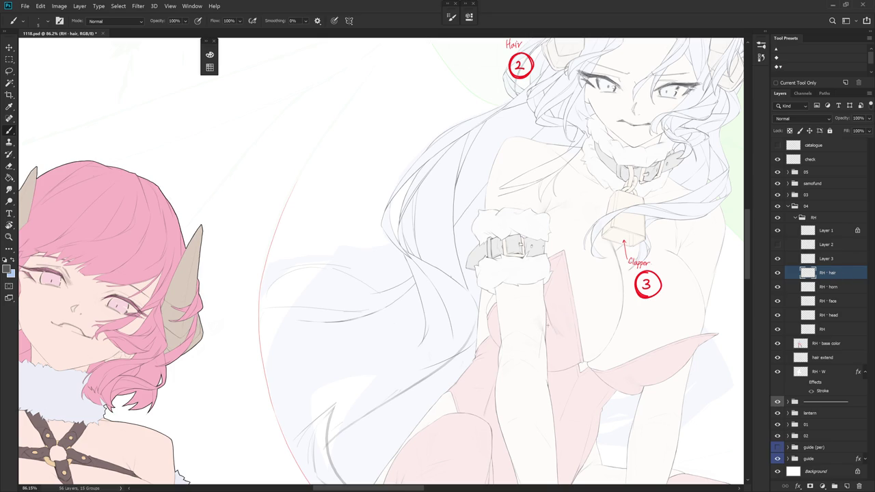
scroll(490, 358, down, 2)
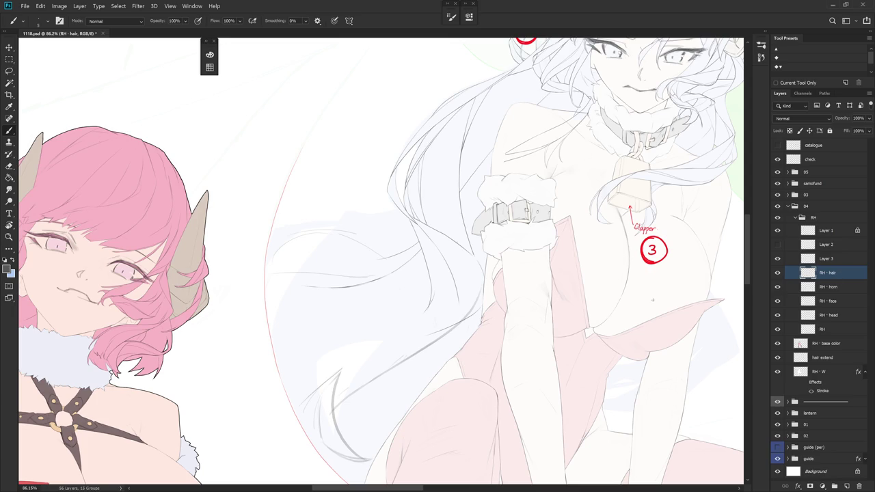
key(e)
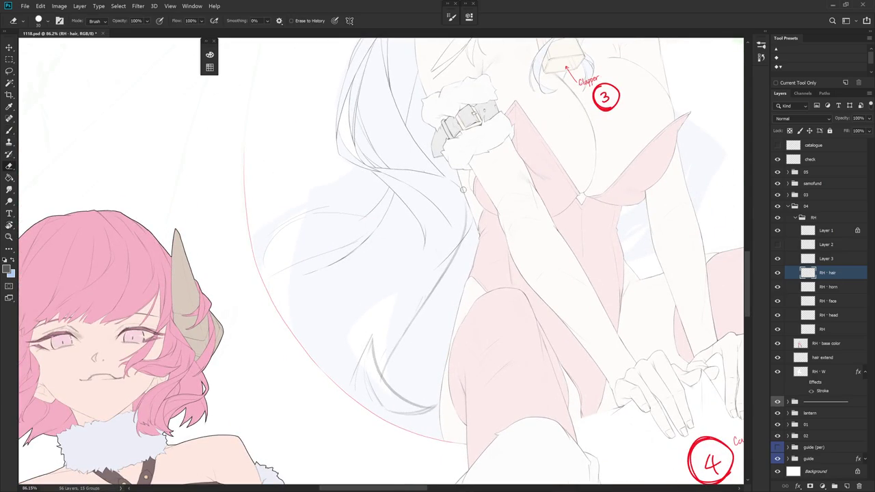
key(r)
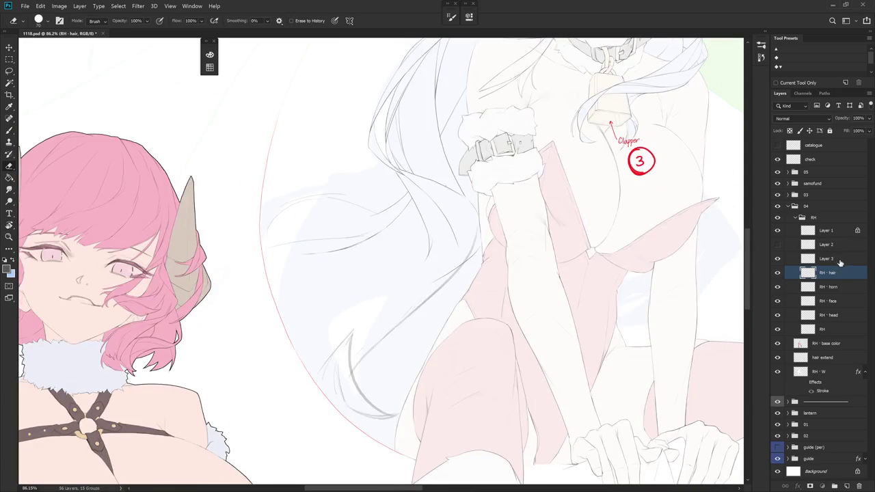
click(839, 259)
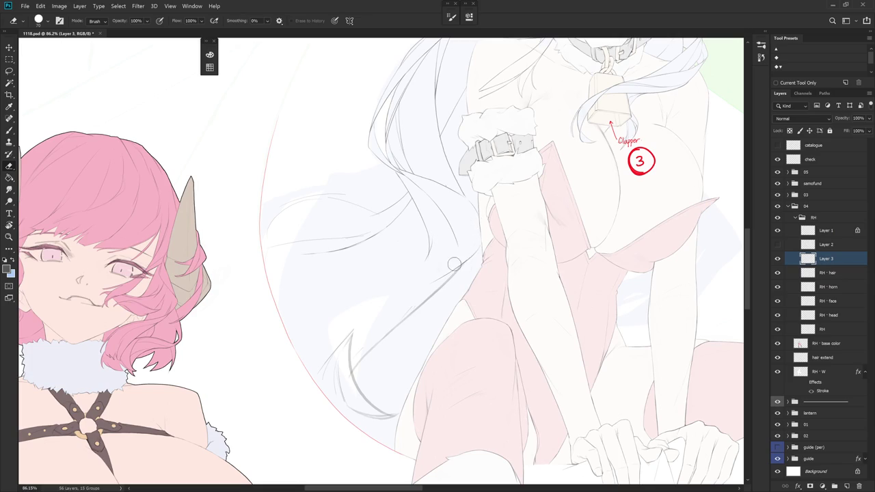
On the RH - hair layer, erase and redraw hair lines with the view slightly rotated
key(r)
key(b)
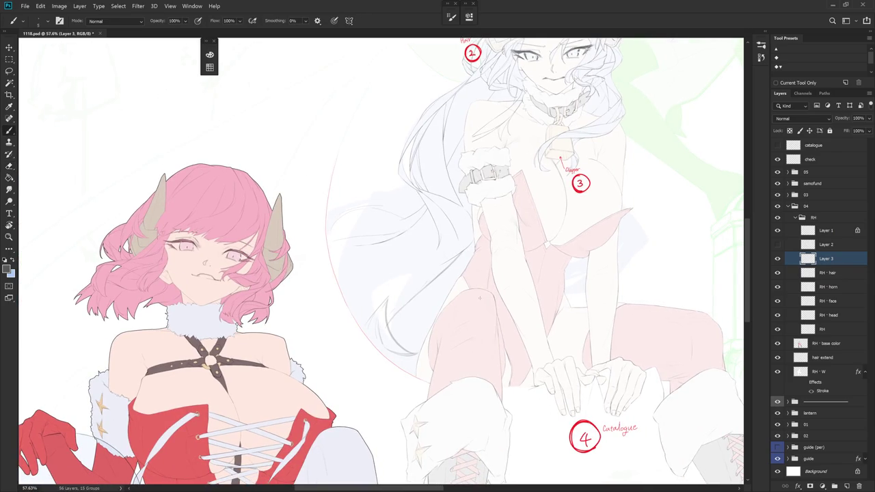
scroll(445, 209, up, 5)
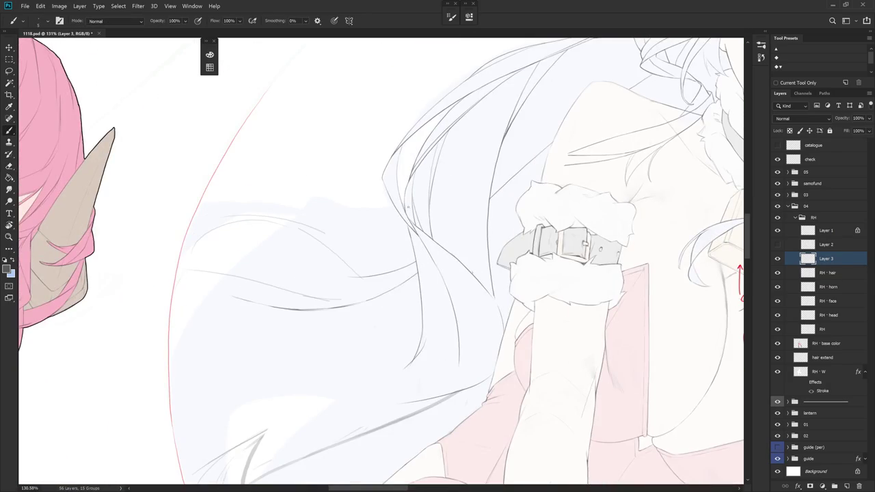
click(837, 273)
key(e)
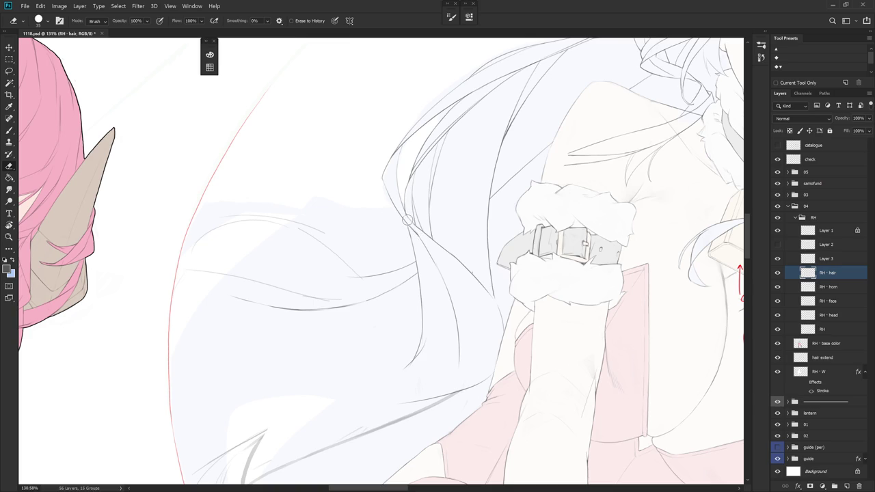
drag(427, 237, 416, 241)
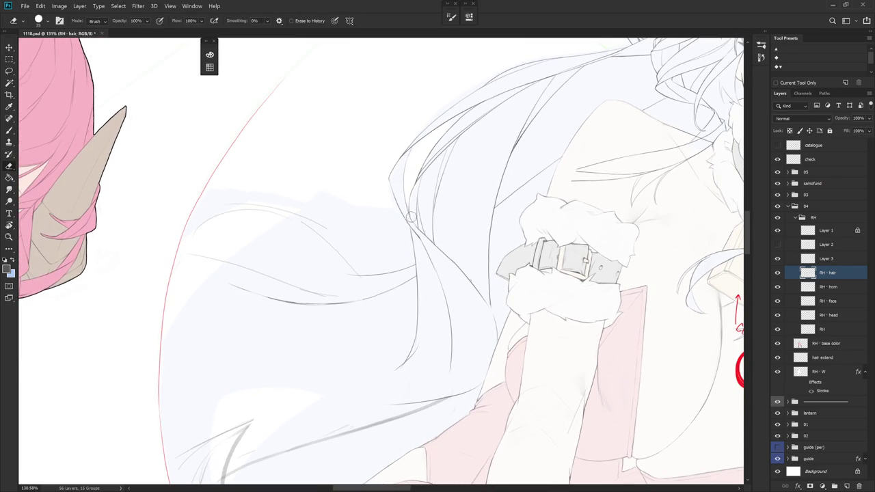
key(b)
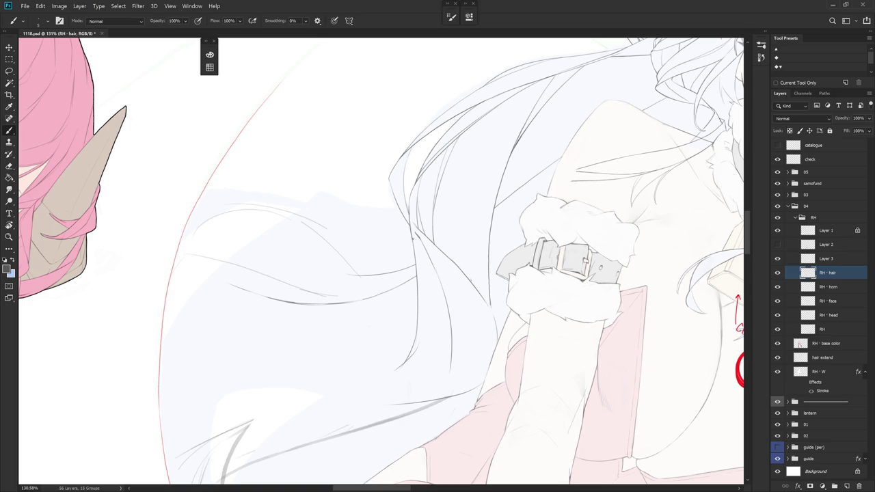
Angle the canvas toward the hair beside the arm, alternately erasing and redrawing strands
drag(413, 236, 479, 316)
key(e)
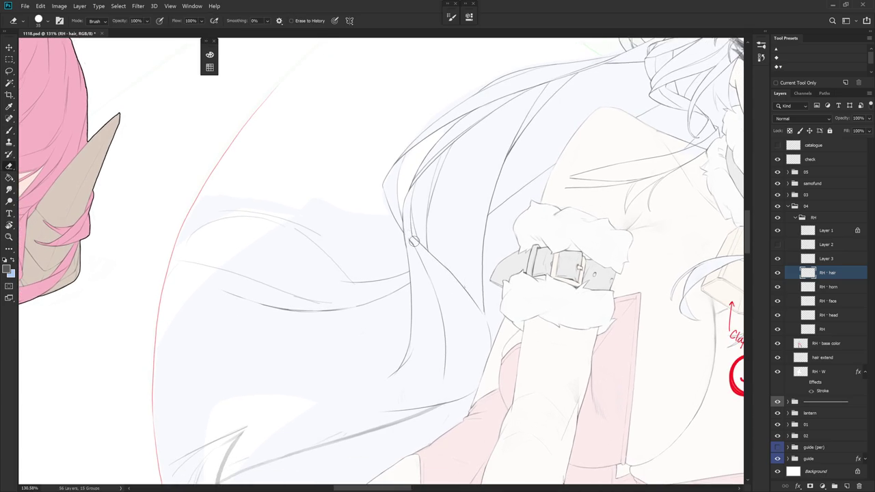
key(b)
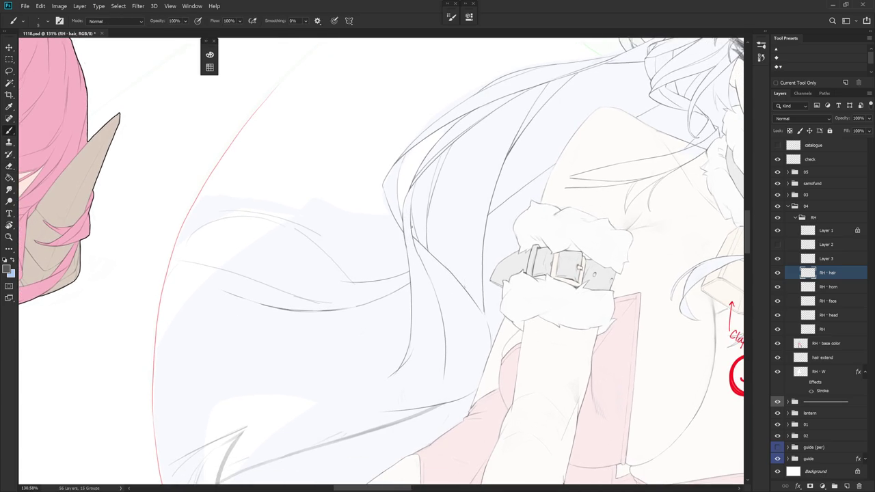
mouse_move(455, 280)
mouse_down()
mouse_move(446, 289)
mouse_move(486, 259)
mouse_move(512, 296)
mouse_move(382, 236)
mouse_up()
key(e)
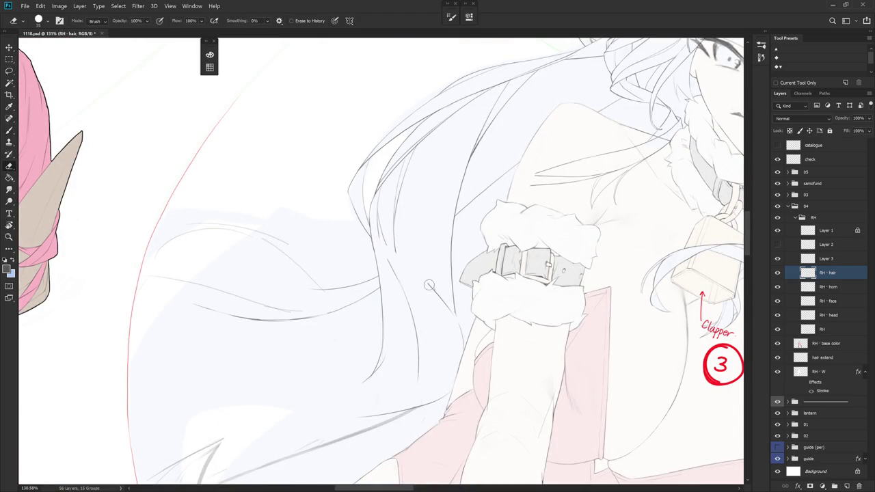
key(b)
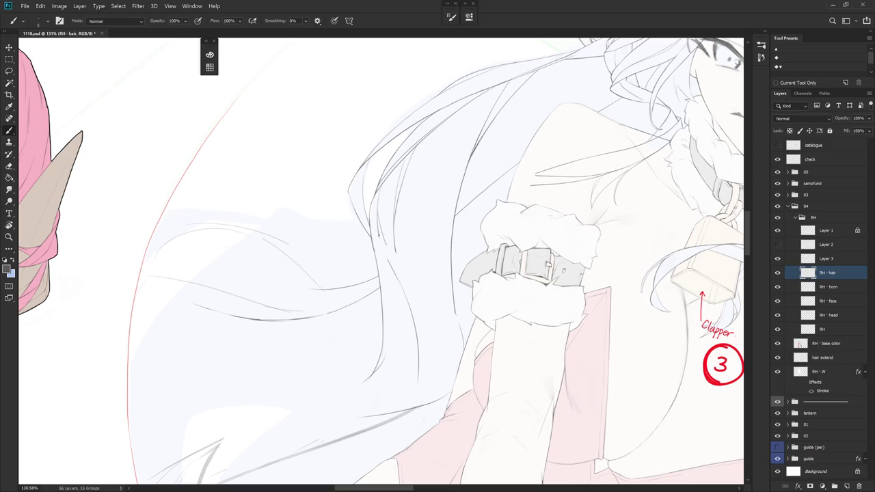
drag(400, 265, 502, 321)
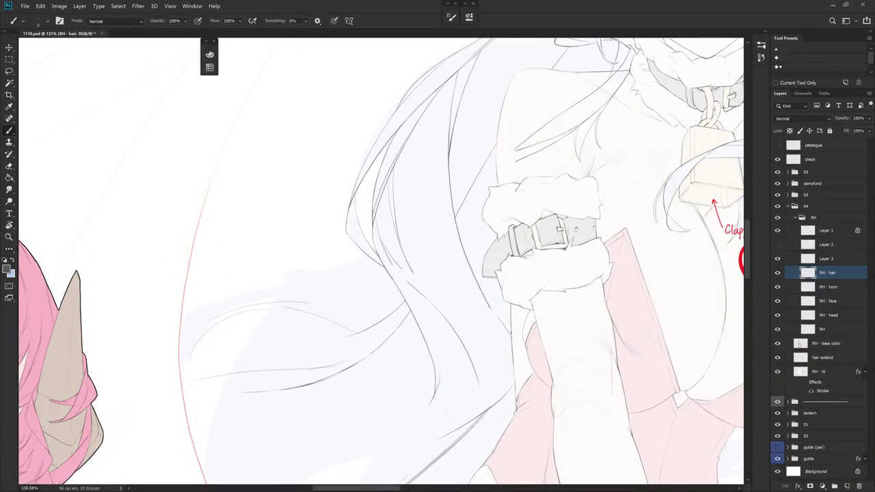
scroll(381, 260, down, 5)
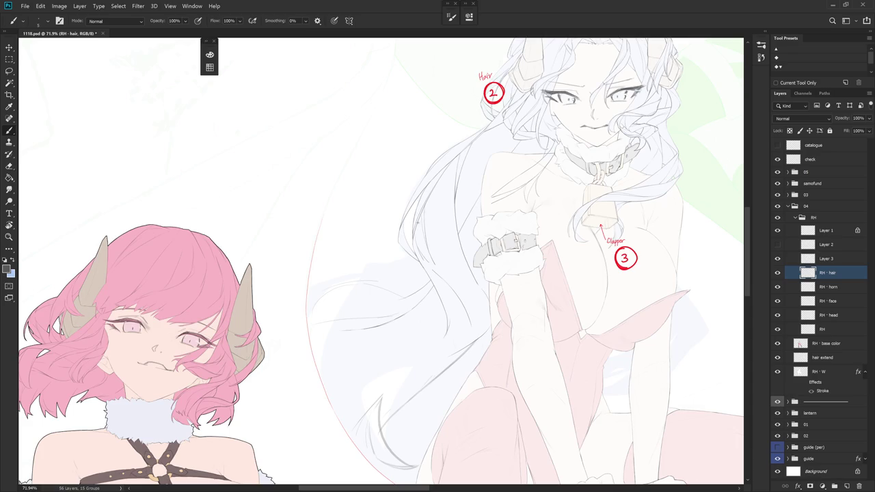
Draw a long new strand down beside the arm, lighten it, and redraw it
drag(420, 217, 413, 225)
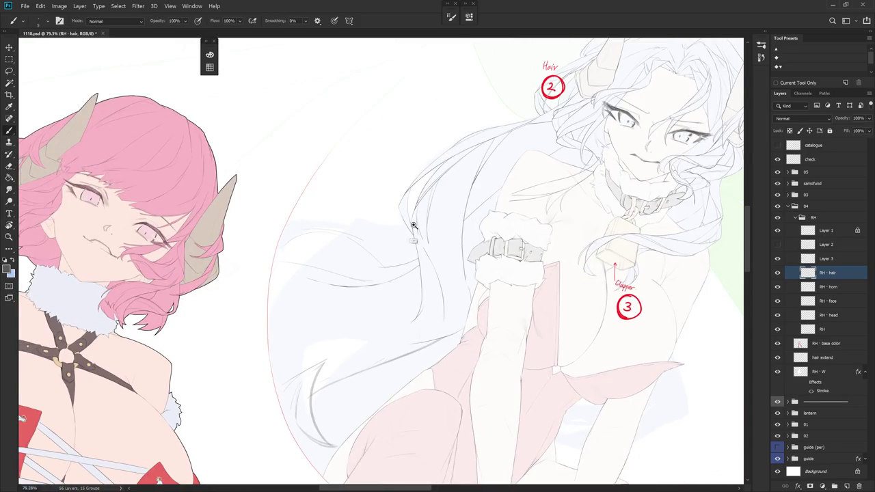
scroll(412, 226, up, 5)
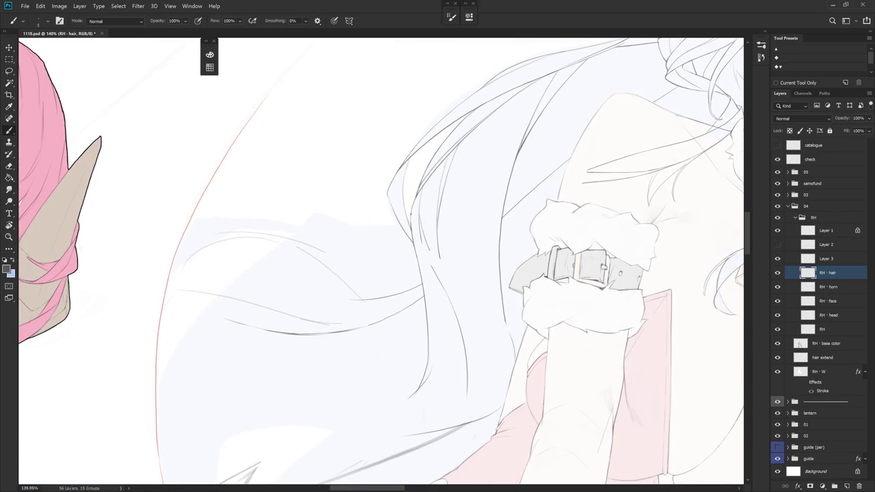
mouse_move(413, 241)
mouse_down()
mouse_move(461, 341)
mouse_move(467, 385)
mouse_up()
key(e)
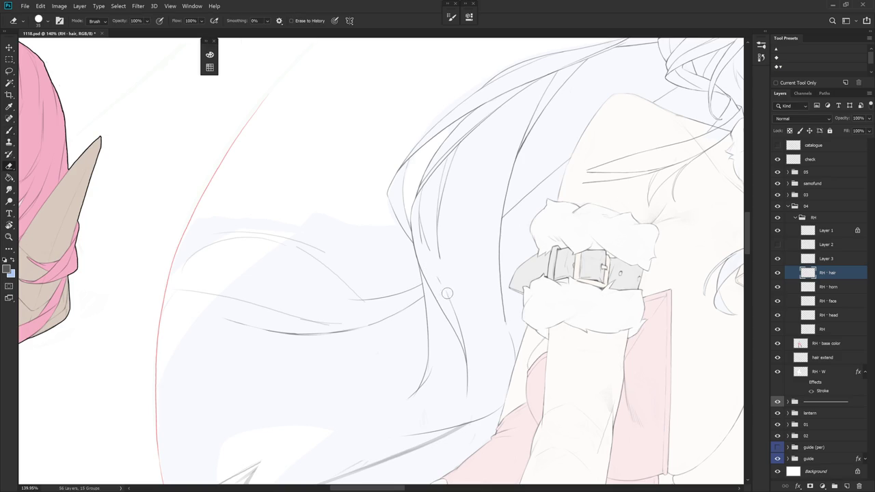
drag(433, 271, 470, 352)
key(b)
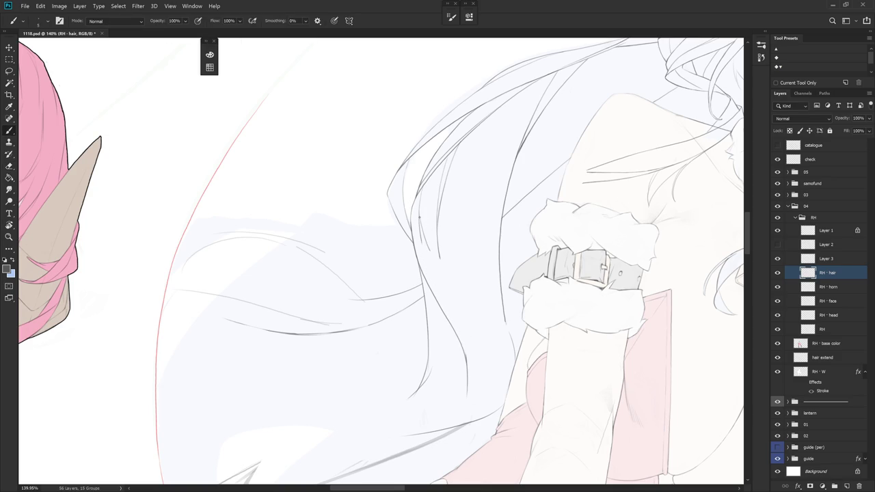
mouse_move(421, 244)
mouse_down()
mouse_move(465, 350)
mouse_move(381, 244)
mouse_up()
Erase stray hair lines near the arm, reorienting the view for easier strokes
key(r)
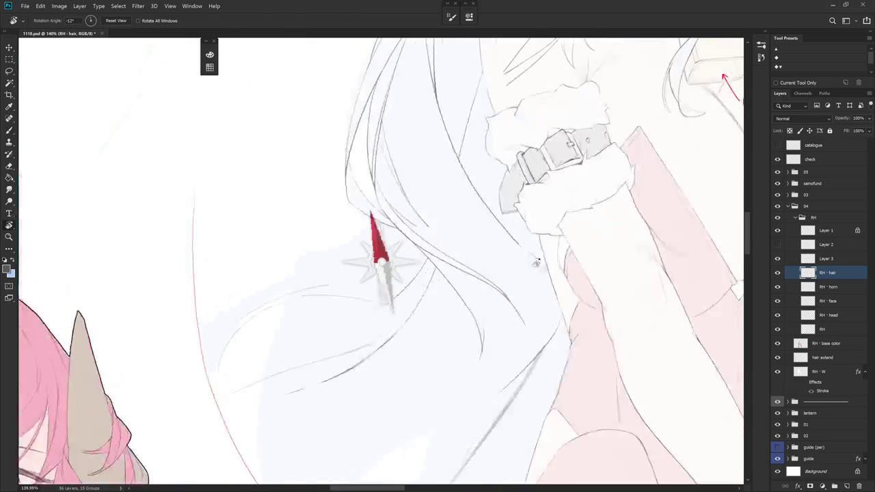
scroll(410, 273, down, 3)
key(b)
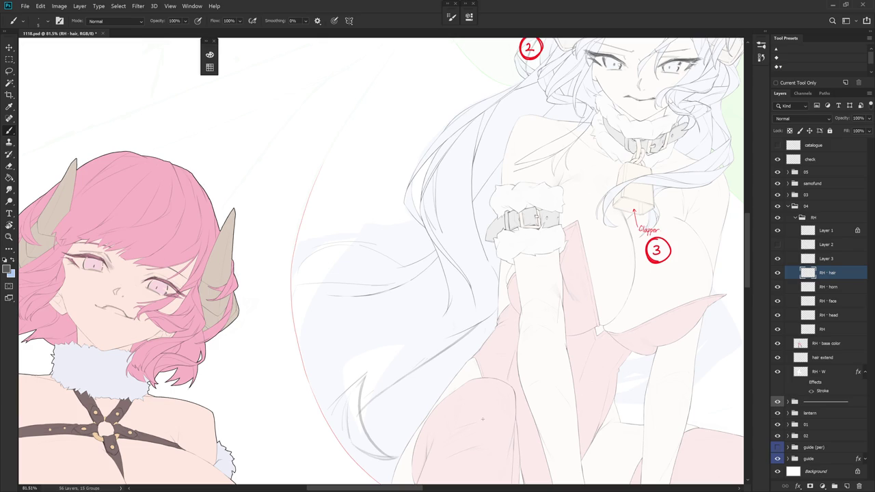
scroll(416, 210, up, 2)
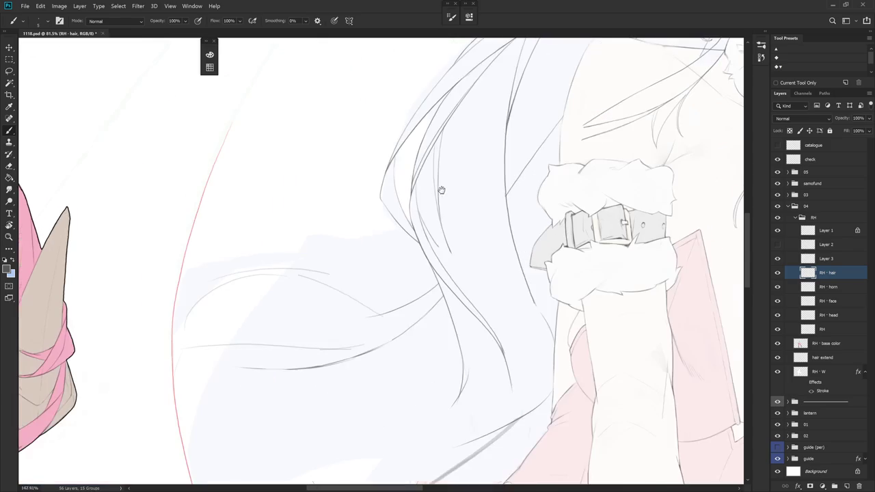
key(e)
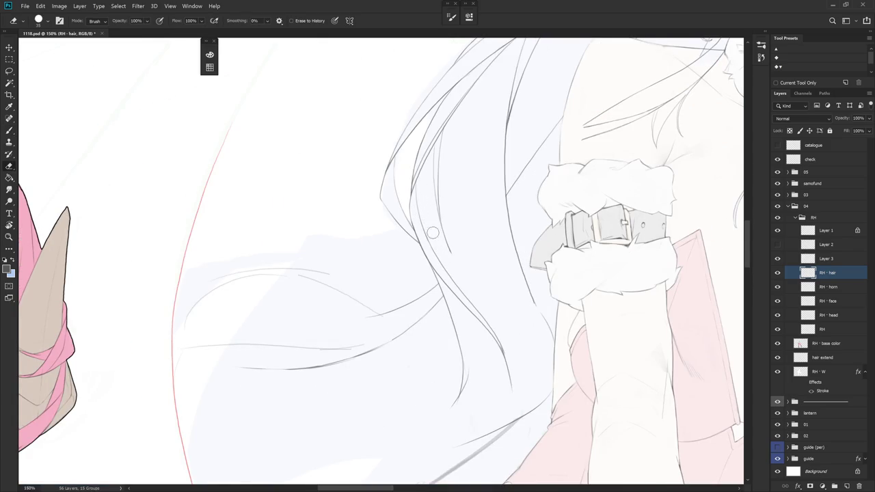
scroll(492, 226, down, 2)
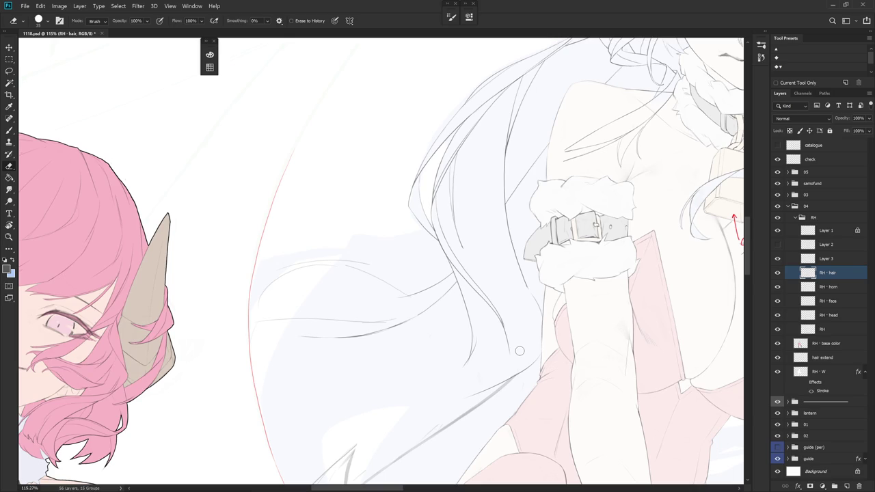
scroll(520, 350, down, 2)
key(r)
drag(519, 351, 580, 294)
key(b)
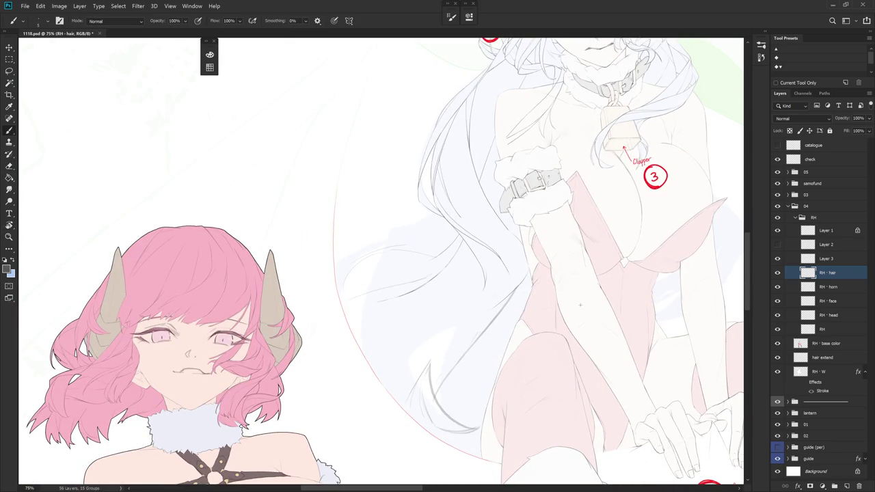
drag(572, 297, 570, 323)
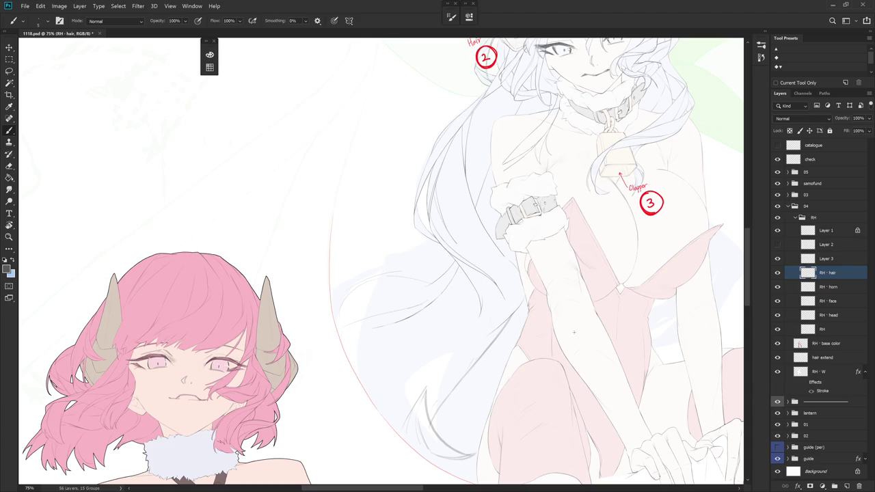
drag(574, 333, 565, 312)
scroll(572, 294, up, 2)
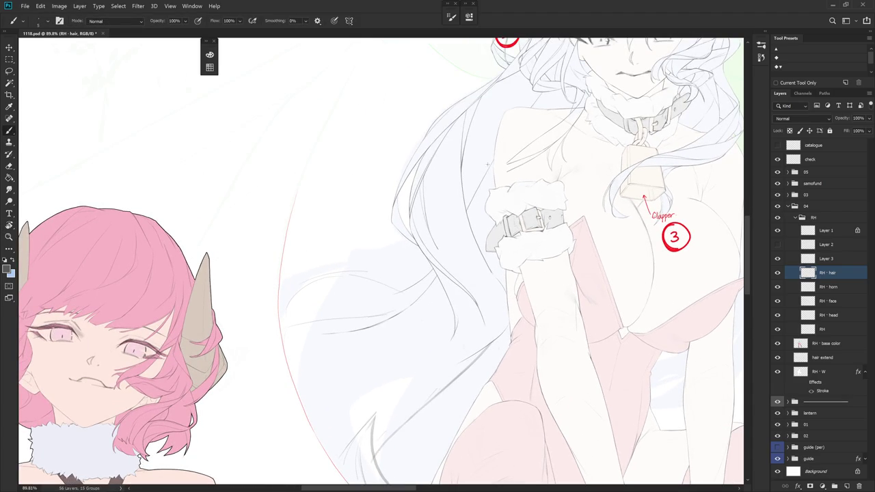
Compare by hiding and reshowing the long hair line art, then sketch a faint guide line on Layer 3
click(848, 263)
click(779, 274)
click(778, 274)
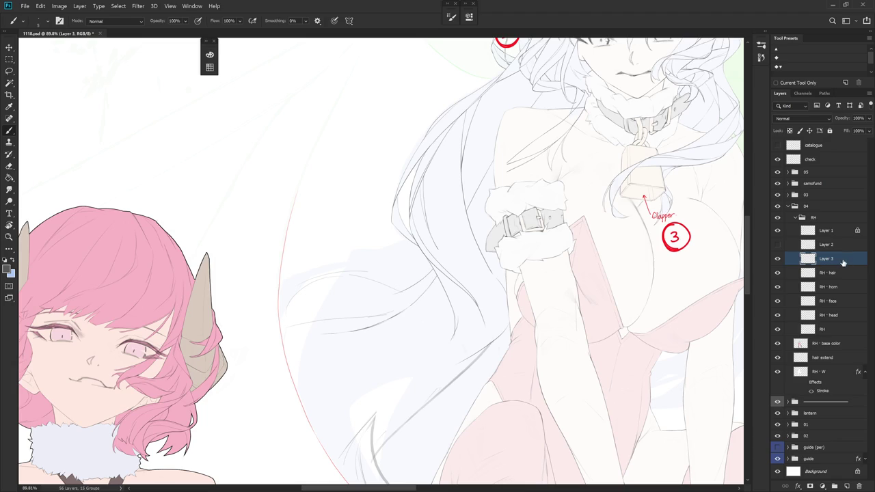
drag(485, 179, 476, 243)
key(ctrl+z)
drag(488, 167, 477, 232)
Back on RH - hair, erase and redraw strands toward the hair ends, undoing a misplaced stroke
click(827, 273)
key(e)
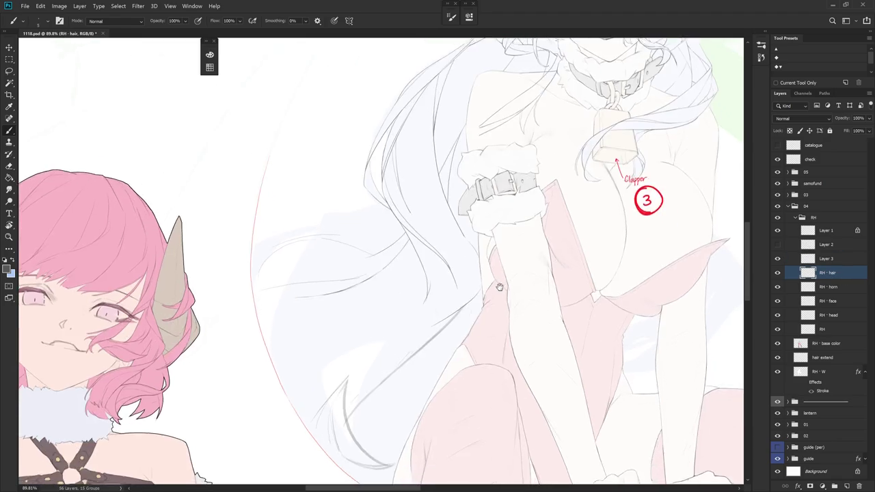
drag(478, 273, 467, 296)
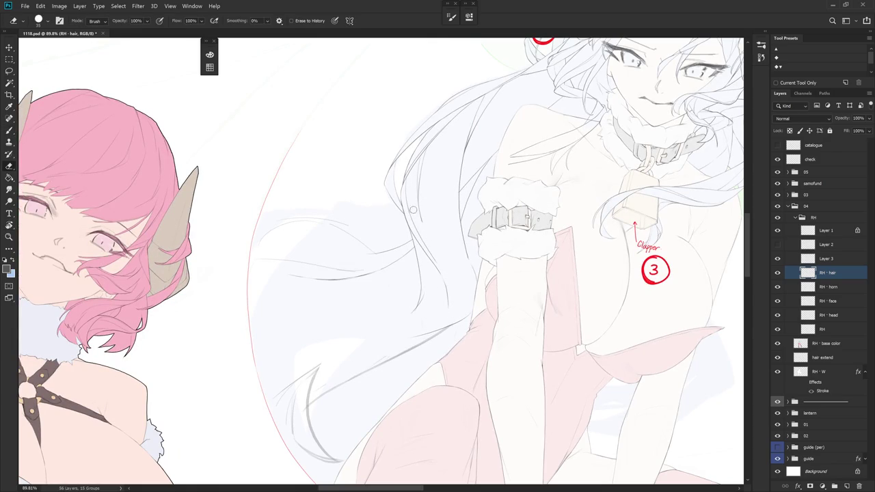
key(b)
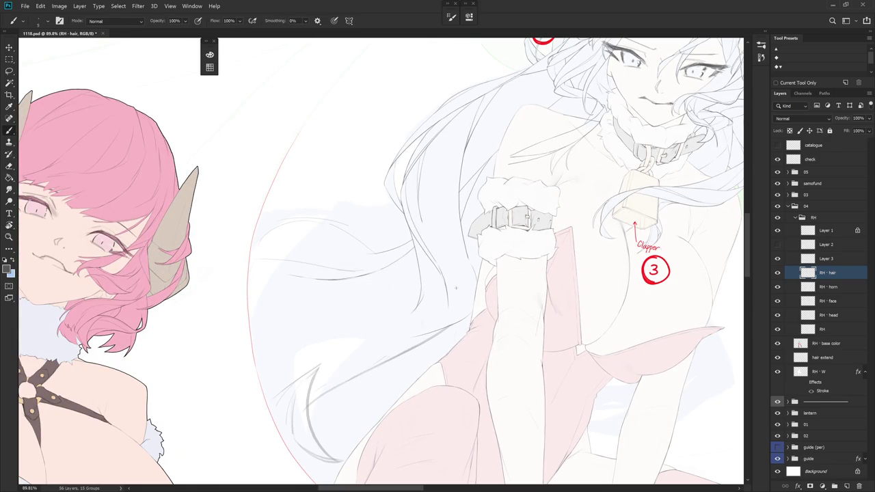
mouse_move(456, 337)
mouse_down()
mouse_move(436, 244)
mouse_move(458, 281)
mouse_move(461, 244)
mouse_move(438, 298)
mouse_move(393, 347)
mouse_up()
key(ctrl+z)
key(r)
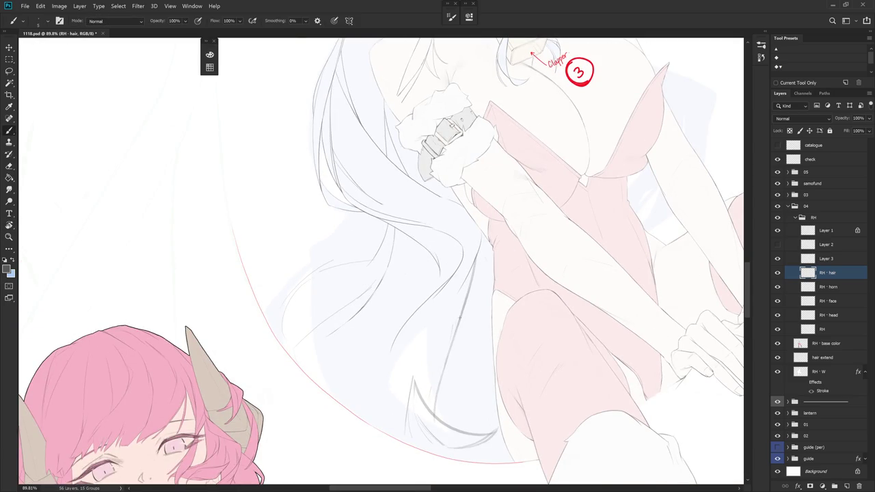
key(Escape)
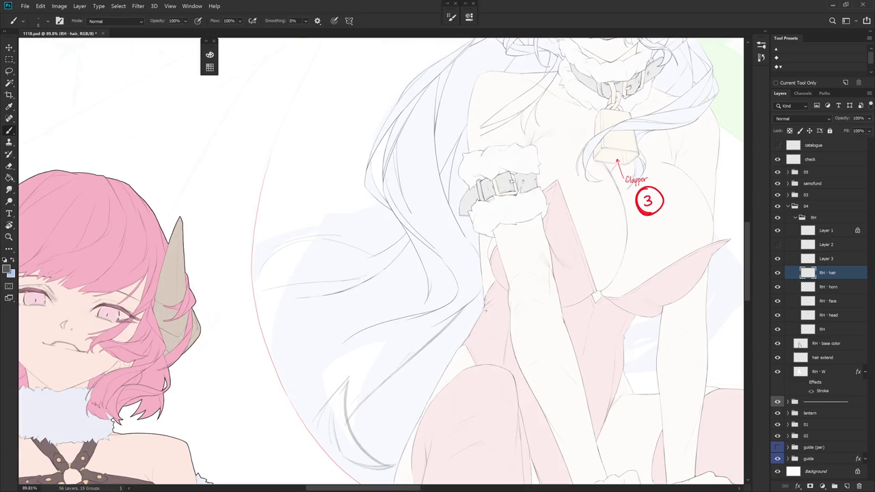
drag(495, 289, 483, 310)
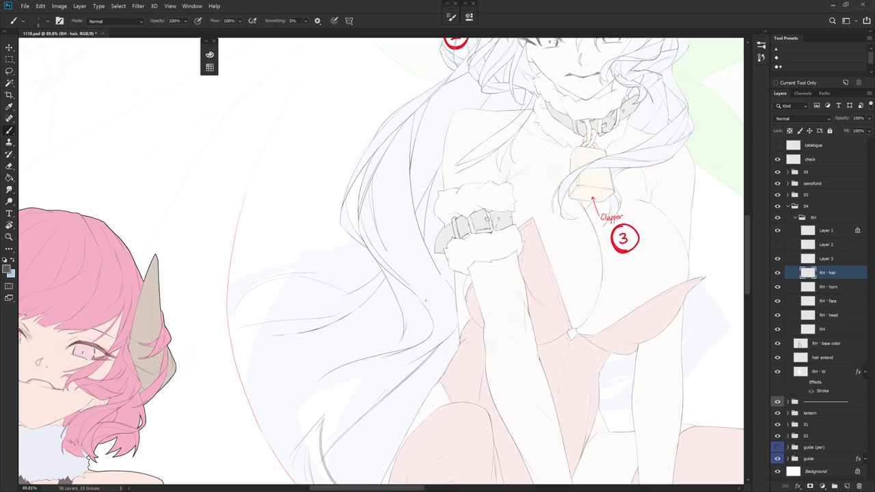
drag(513, 349, 534, 259)
key(e)
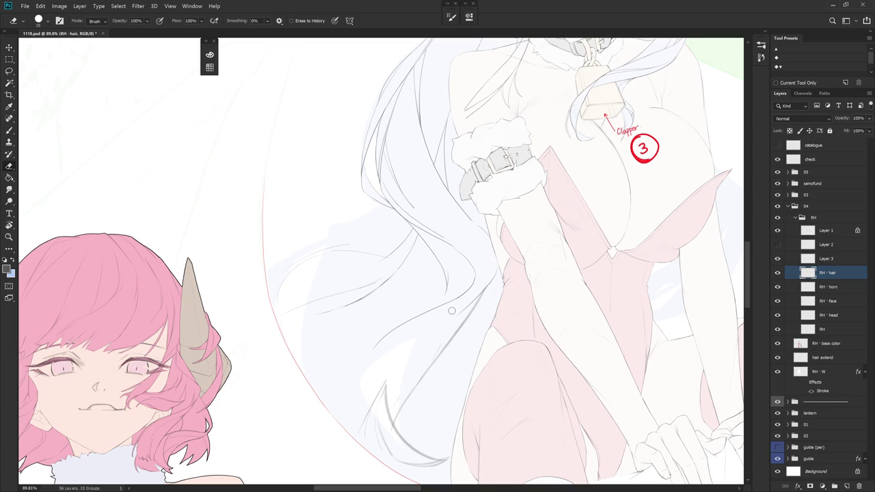
click(594, 298)
drag(594, 299, 484, 291)
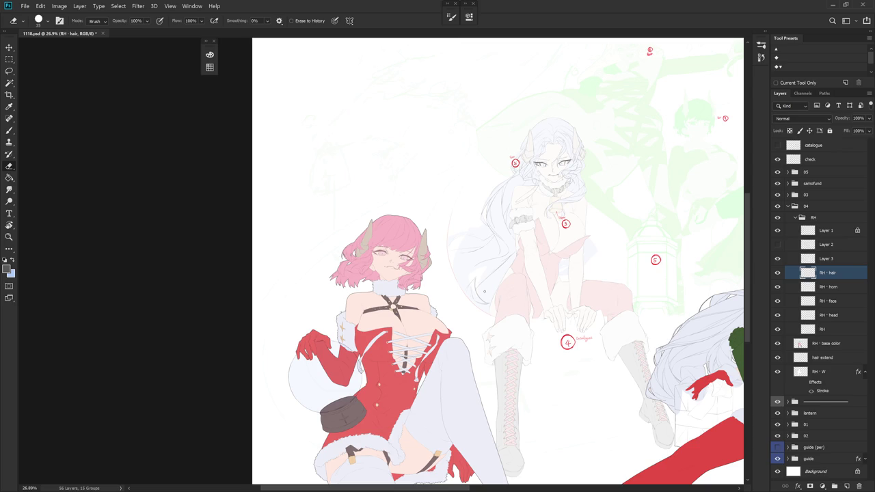
scroll(523, 225, up, 2)
scroll(523, 225, up, 2)
key(b)
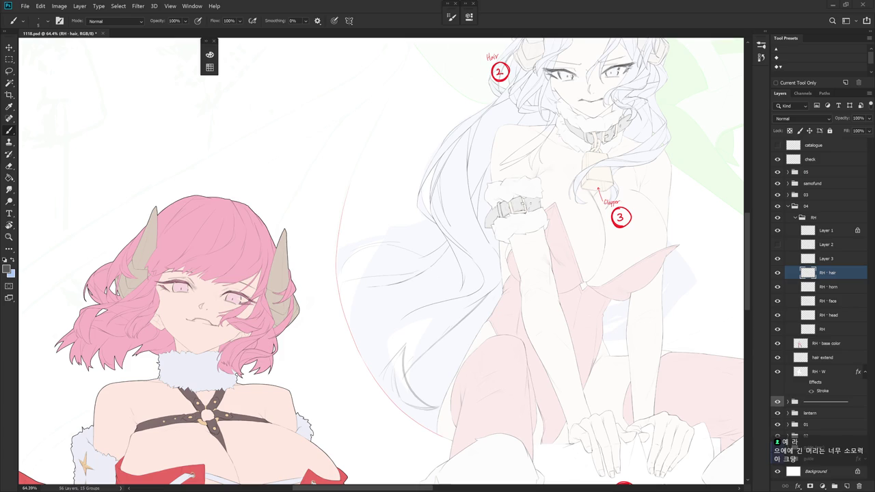
click(819, 160)
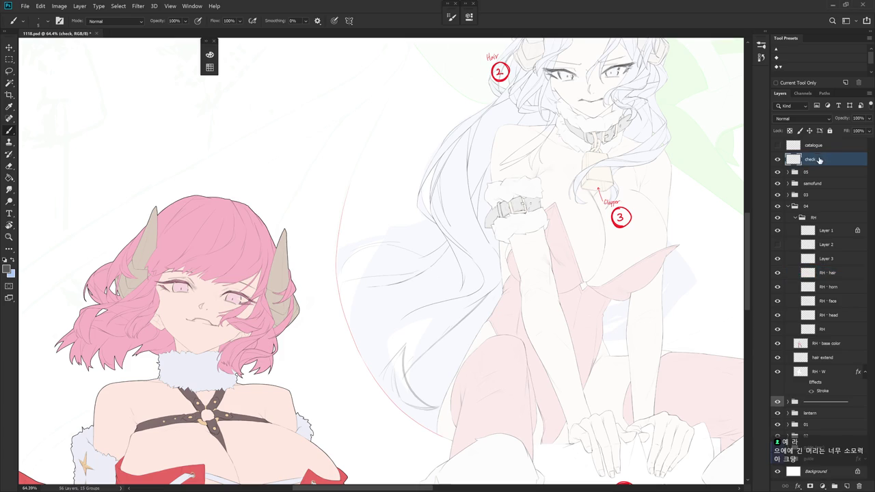
Swap to light blue, enlarge the brush, and handwrite 'Search Reference' beside the hair
key(x)
key(bracketright)
key(bracketright)
key(bracketright)
mouse_move(328, 137)
mouse_down()
mouse_move(317, 160)
mouse_move(368, 144)
mouse_move(386, 125)
mouse_move(385, 140)
mouse_up()
drag(393, 108, 412, 130)
mouse_move(326, 171)
mouse_down()
mouse_move(321, 201)
mouse_move(354, 197)
mouse_up()
mouse_move(357, 180)
mouse_down()
mouse_move(367, 175)
mouse_move(357, 196)
mouse_up()
drag(354, 190, 459, 155)
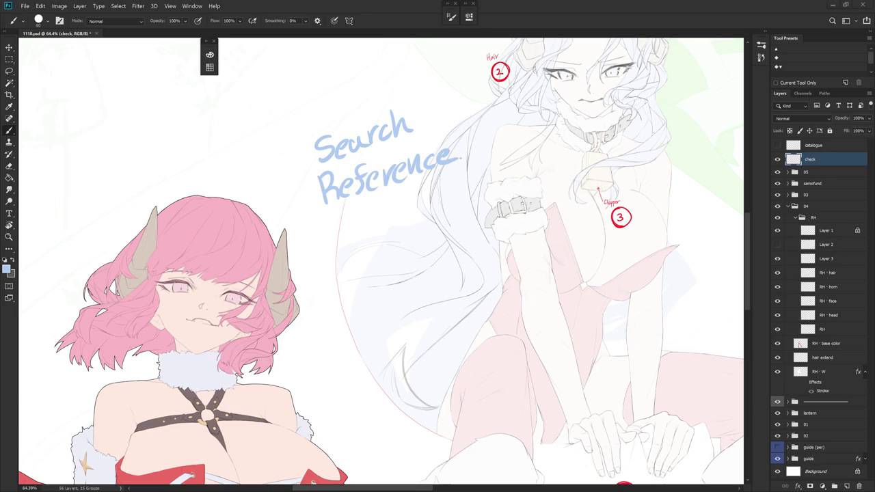
Make Layer 2 visible and active, set a fine dark brush, and draw a short strand near the arm
click(834, 246)
click(777, 245)
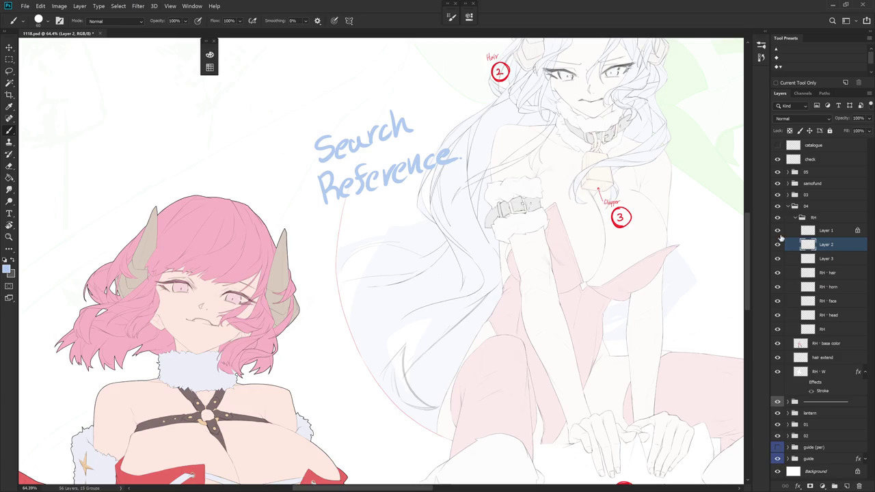
scroll(501, 297, up, 3)
scroll(528, 296, down, 1)
scroll(528, 296, up, 3)
key(e)
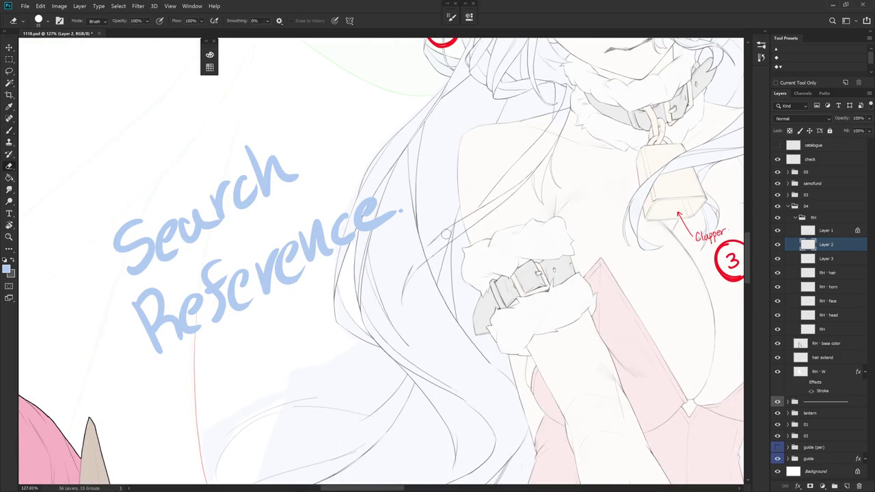
key(b)
key(d)
right_click(459, 215)
key(Return)
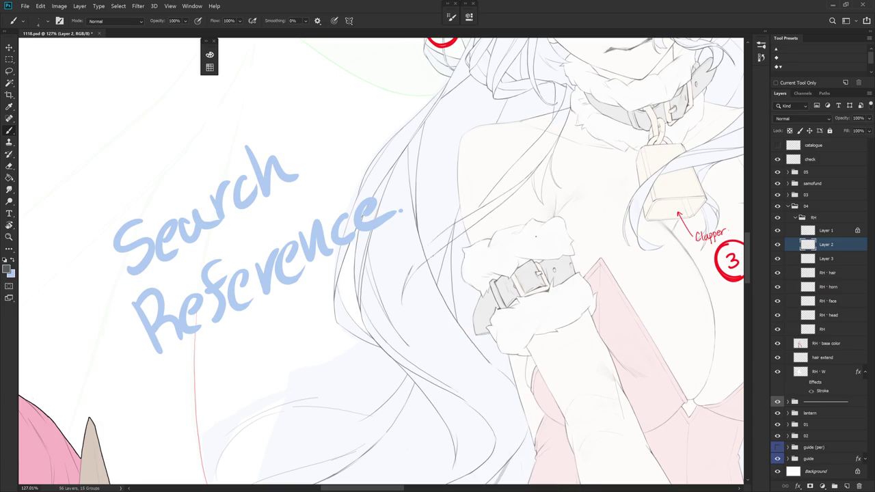
drag(431, 242, 411, 266)
Hide the check annotations and redraw the short hair strand near the arm
click(778, 160)
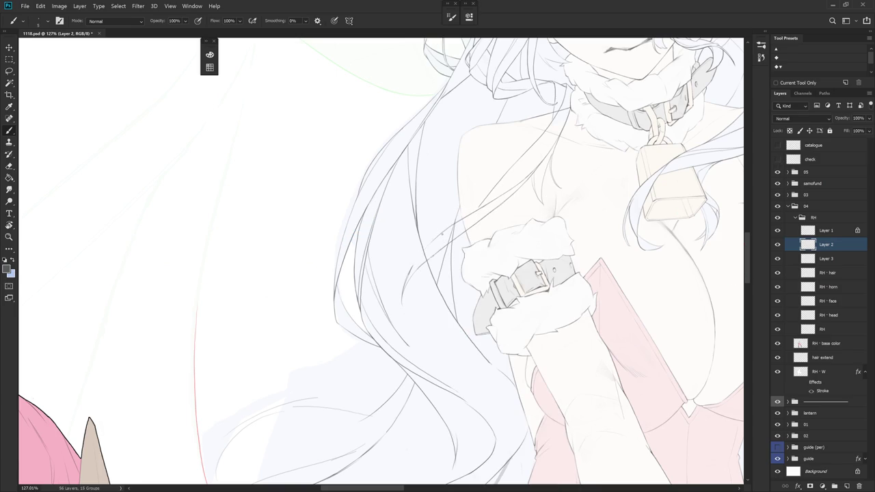
key(ctrl+z)
drag(429, 245, 404, 291)
key(r)
mouse_move(440, 265)
mouse_down()
mouse_move(423, 263)
mouse_move(422, 285)
mouse_up()
key(e)
key(b)
key(ctrl+z)
key(e)
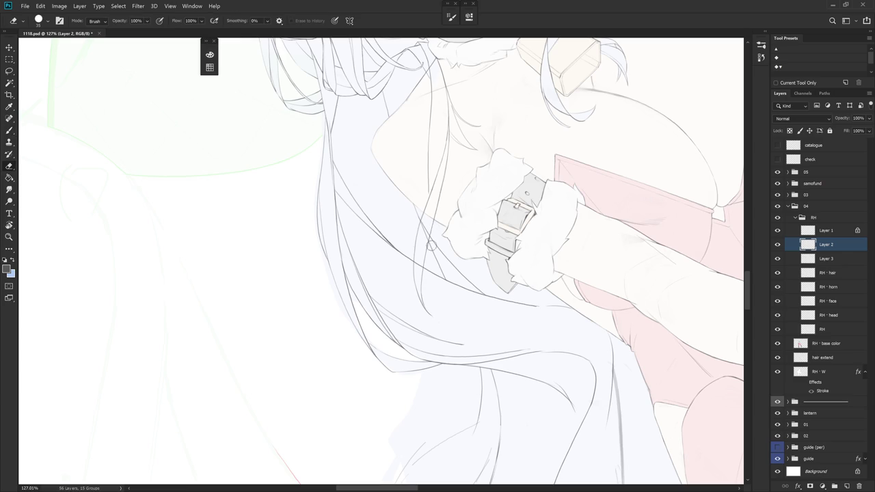
key(r)
drag(459, 217, 564, 258)
Tilt the view to -31° and redraw the line along the sleeve's left edge
key(r)
drag(509, 345, 495, 212)
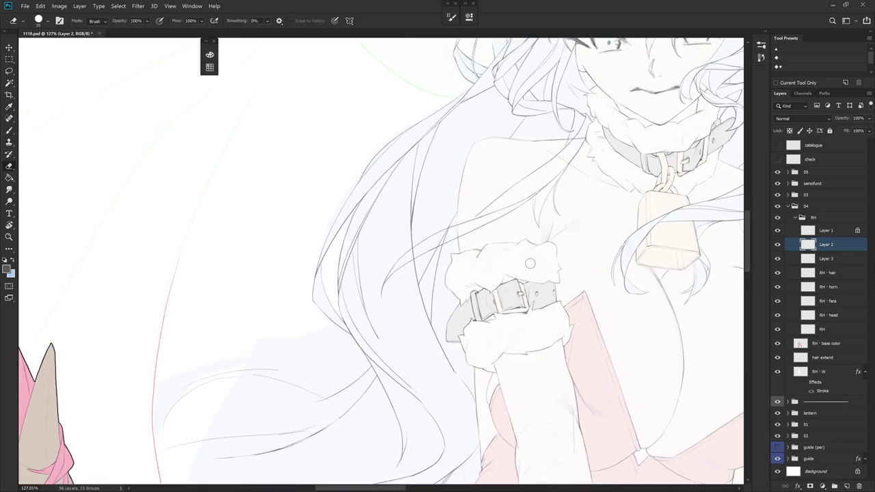
key(b)
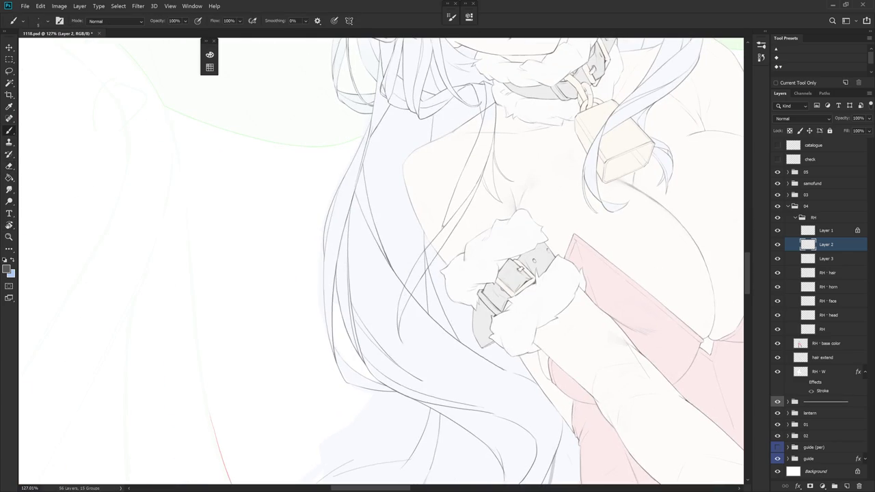
scroll(478, 233, down, 2)
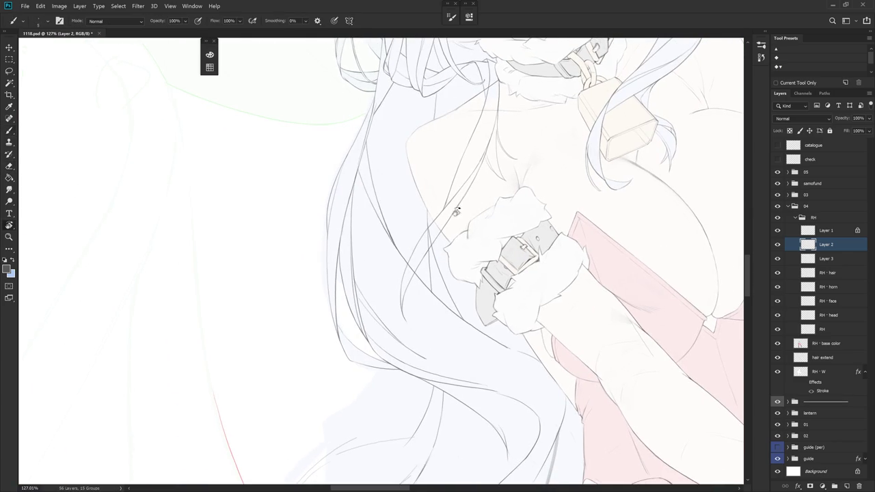
drag(479, 342, 438, 382)
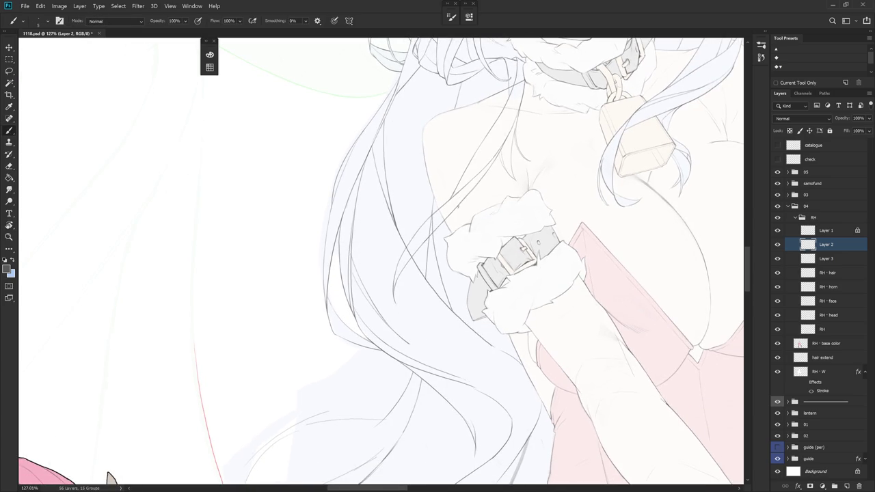
drag(457, 213, 451, 309)
key(ctrl+z)
key(ctrl+z)
mouse_move(475, 198)
mouse_down()
mouse_move(464, 205)
mouse_move(459, 301)
mouse_up()
key(ctrl+z)
key(ctrl+z)
mouse_move(472, 189)
mouse_down()
mouse_move(482, 181)
mouse_move(433, 304)
mouse_up()
Reset the rotation and redraw thin strands down the hair, undoing failed attempts
key(ctrl+z)
drag(421, 246, 434, 300)
key(ctrl+z)
key(ctrl+z)
key(r)
drag(509, 246, 469, 291)
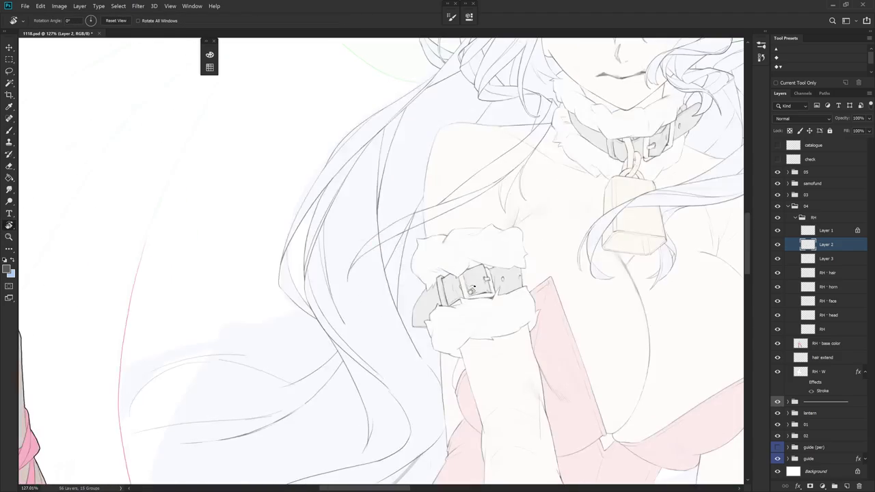
drag(518, 272, 509, 232)
drag(418, 213, 400, 286)
key(ctrl+z)
drag(420, 213, 387, 313)
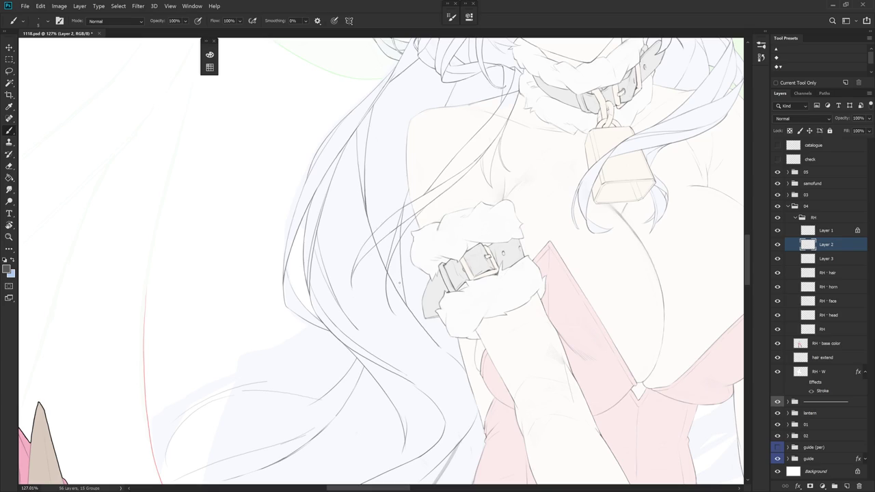
key(ctrl+z)
drag(418, 214, 396, 268)
drag(405, 224, 396, 281)
key(ctrl+z)
Switch to erasing on Layer 3 with the view showing the face and collar
drag(380, 235, 423, 205)
click(826, 258)
key(e)
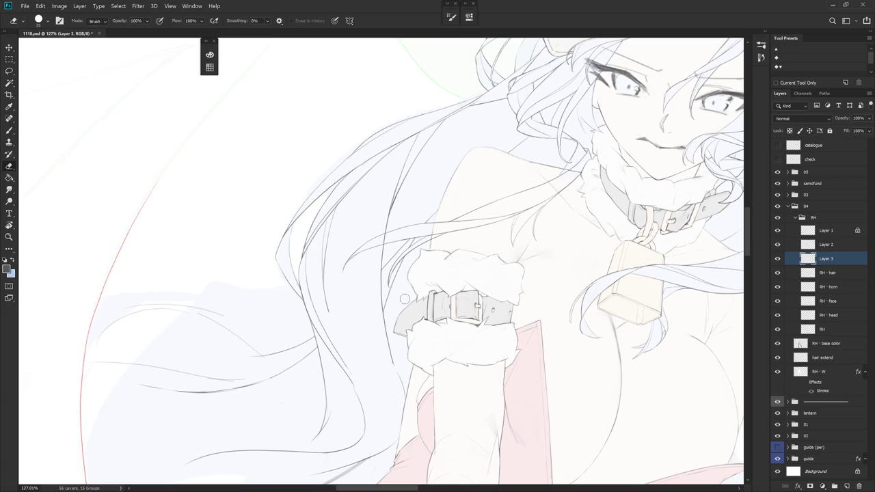
drag(446, 364, 537, 324)
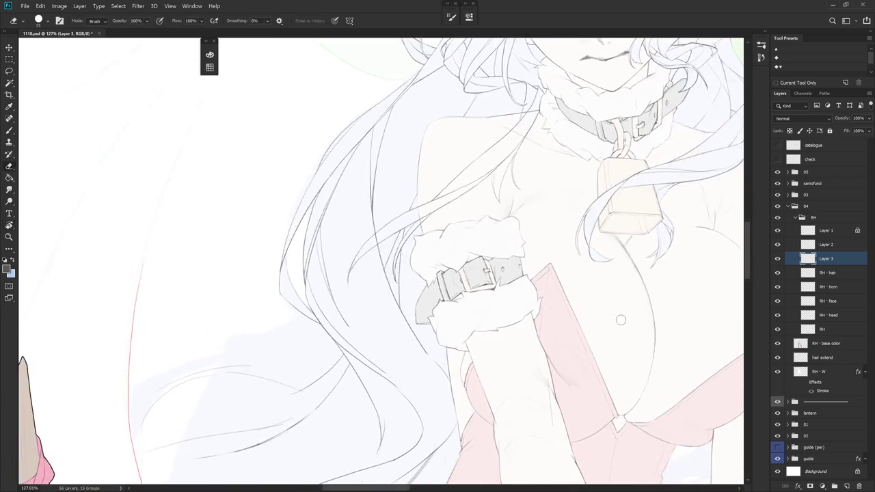
Select the RH - hair layer instead of RH and switch to the Brush tool
click(829, 329)
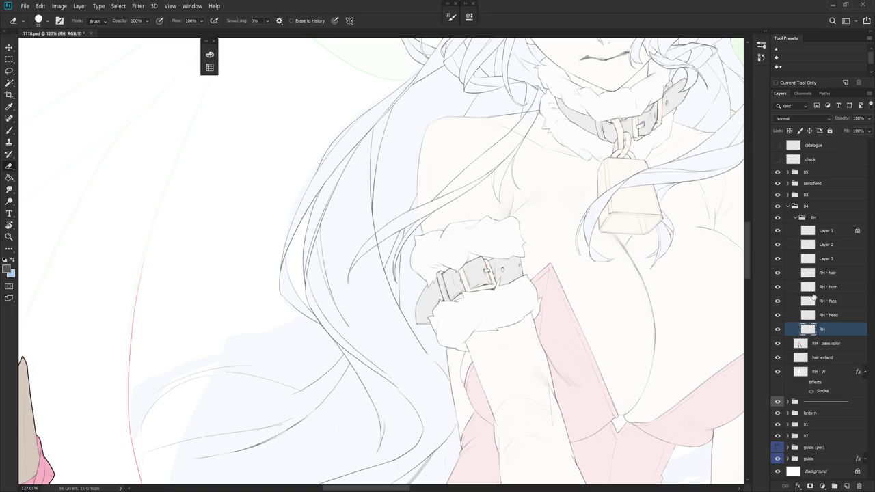
click(834, 259)
click(832, 273)
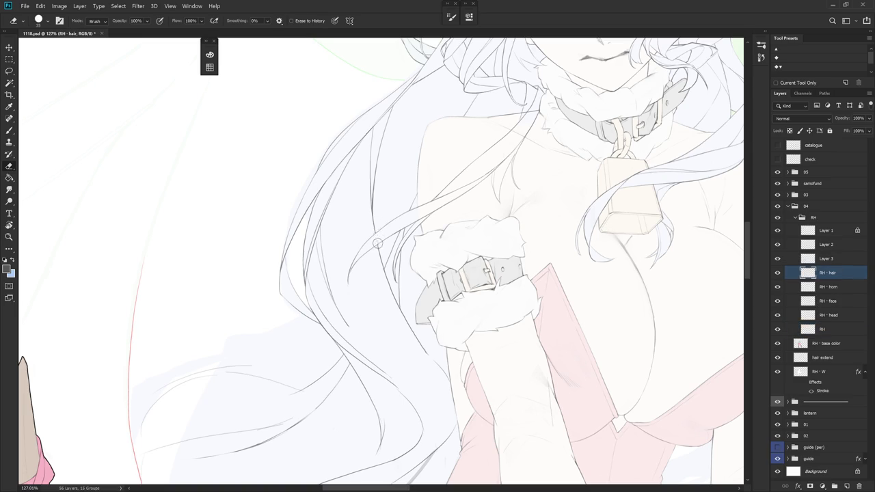
scroll(478, 225, down, 5)
key(b)
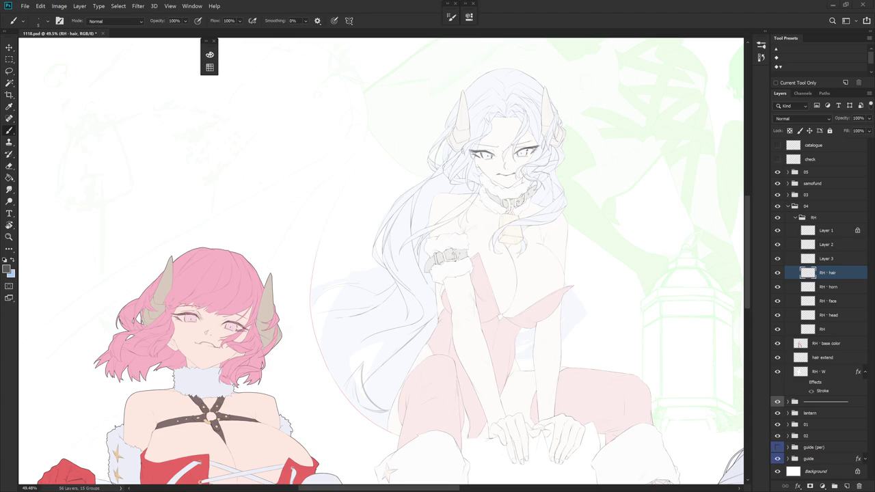
Rotate the view about 25° counterclockwise to frame the hair and face
alt+scroll(440, 258, up, 5)
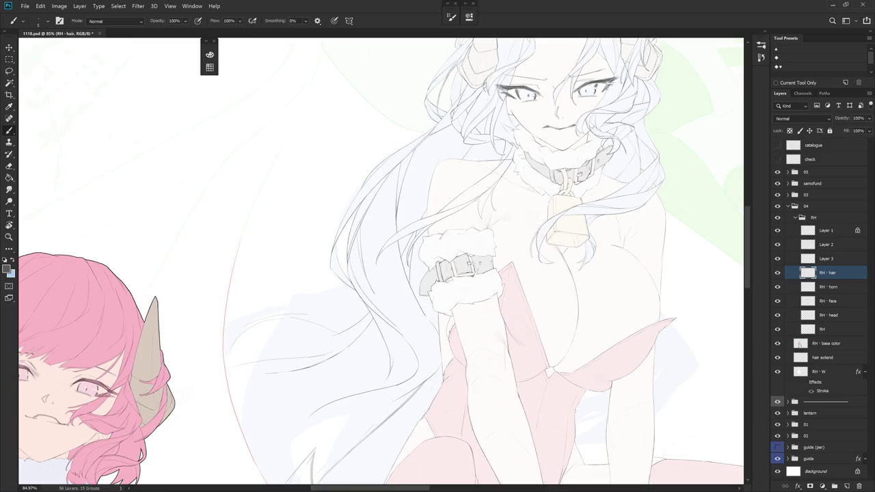
scroll(470, 280, down, 2)
alt+scroll(470, 281, up, 1)
key(e)
alt+scroll(444, 287, up, 1)
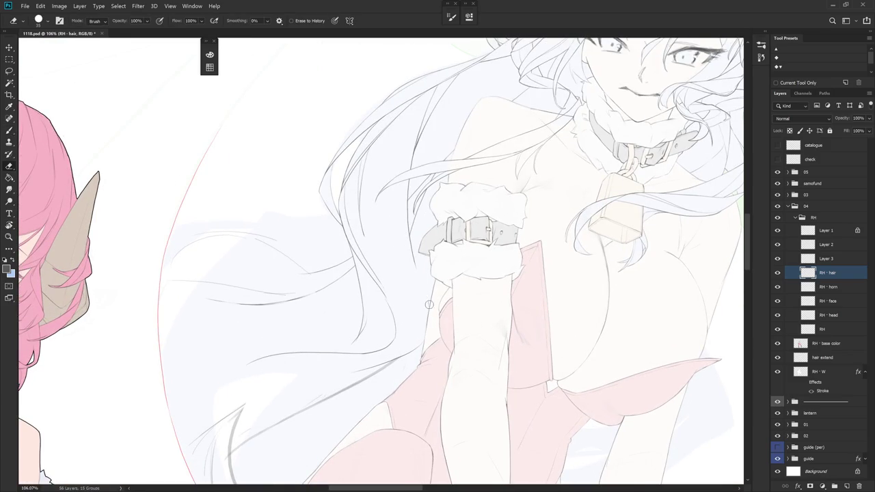
key(b)
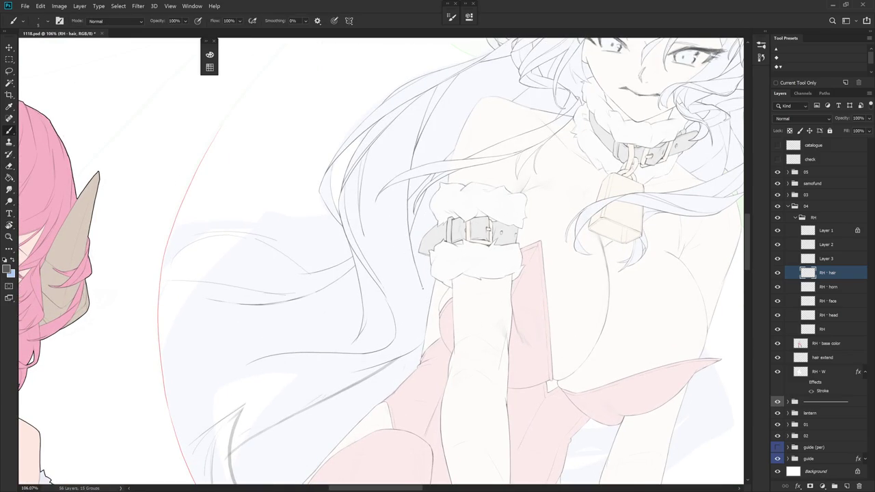
key(r)
drag(456, 329, 478, 290)
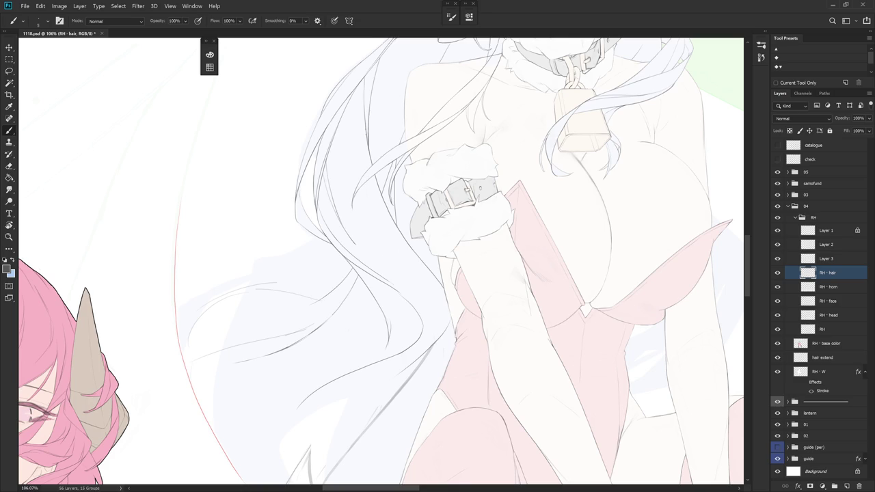
drag(422, 277, 386, 274)
key(e)
key(b)
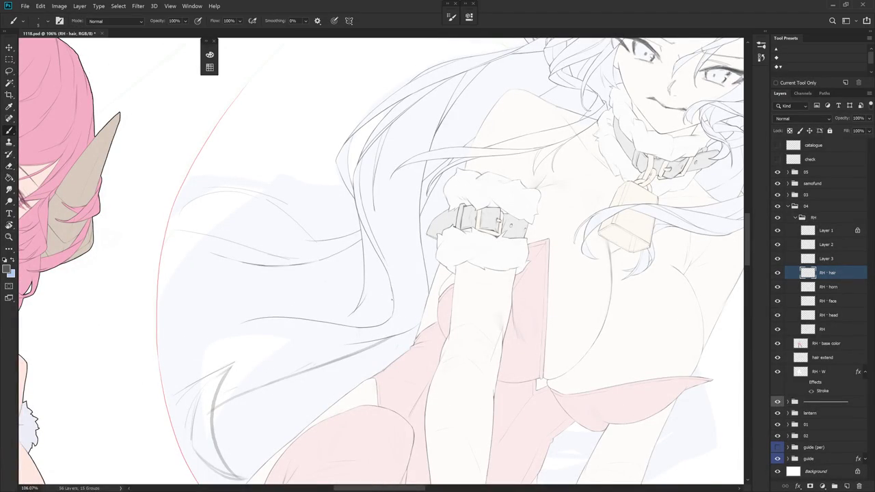
Angle the lower hair for drawing and draw a thin strand line down it
drag(402, 326, 487, 444)
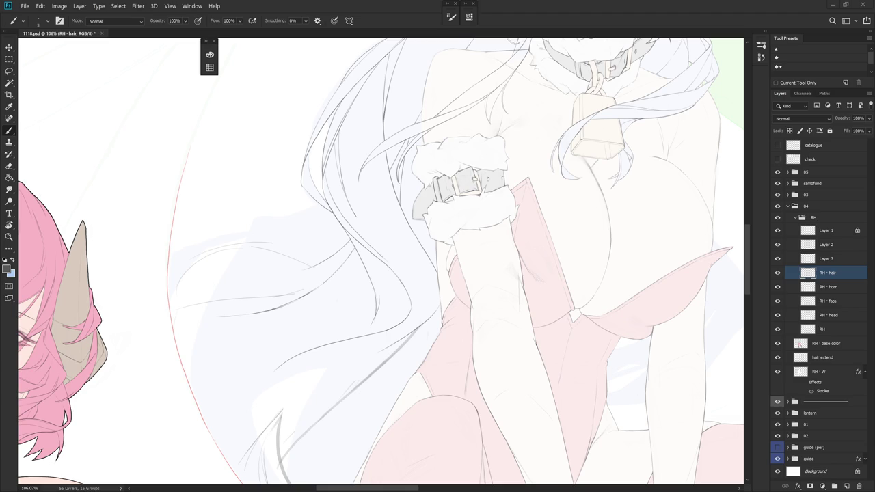
mouse_move(494, 319)
mouse_down()
mouse_move(494, 271)
mouse_move(520, 314)
mouse_up()
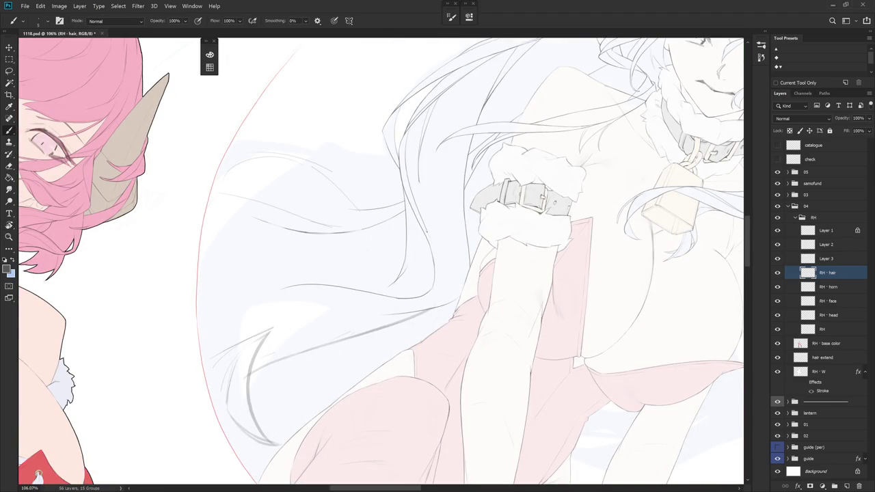
drag(432, 255, 424, 144)
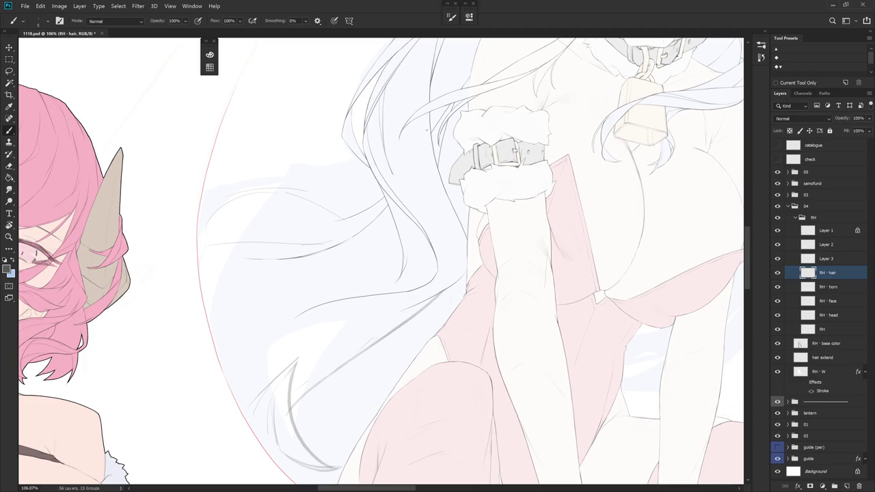
drag(432, 181, 441, 257)
drag(421, 297, 429, 227)
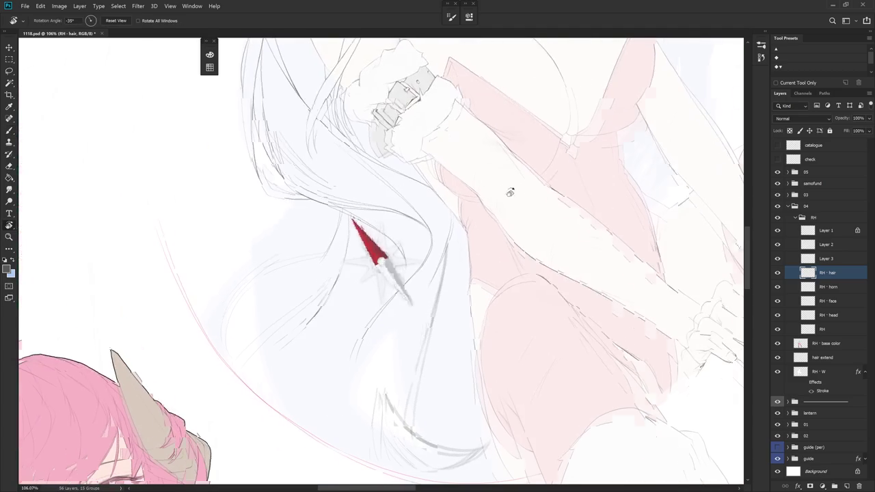
key(e)
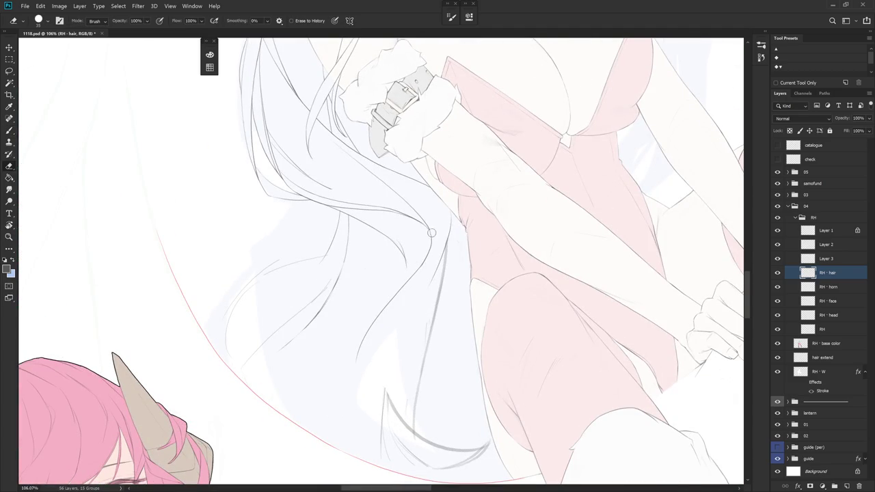
key(b)
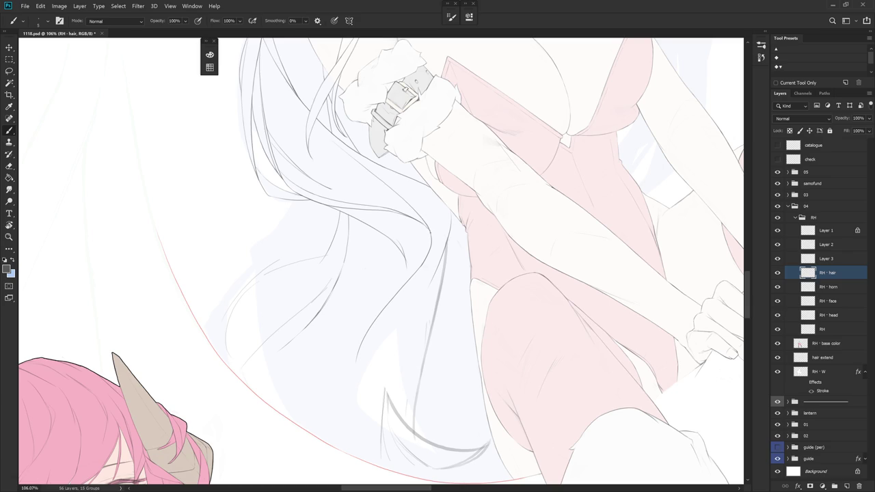
Zoom in on the long white hair and ink a darker line along one strand
key(e)
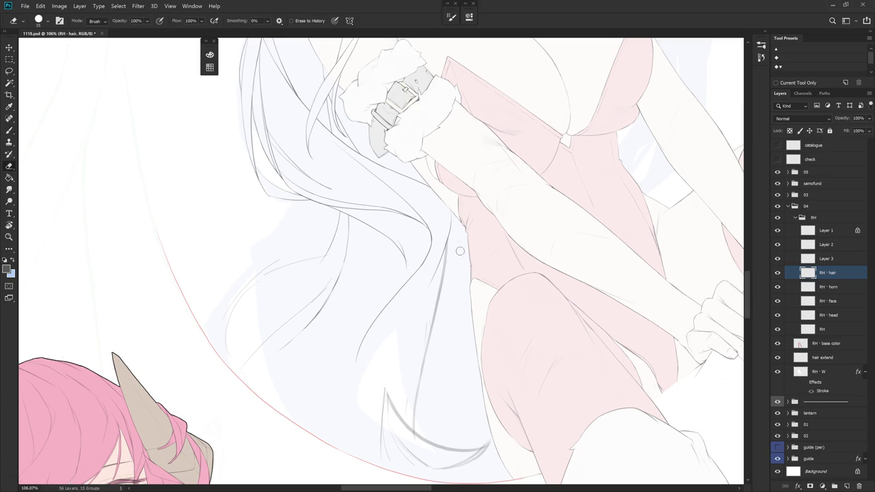
key(b)
scroll(507, 252, down, 5)
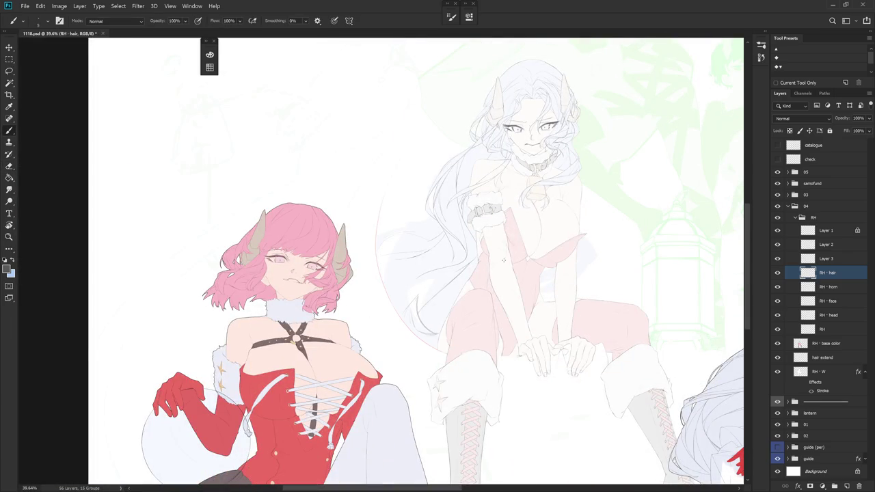
scroll(477, 161, up, 2)
scroll(477, 161, up, 1)
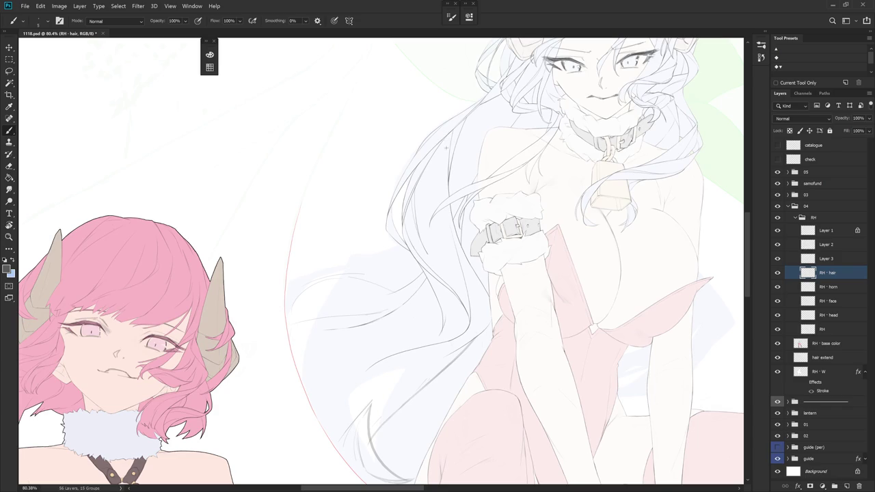
scroll(443, 255, up, 1)
scroll(375, 109, up, 7)
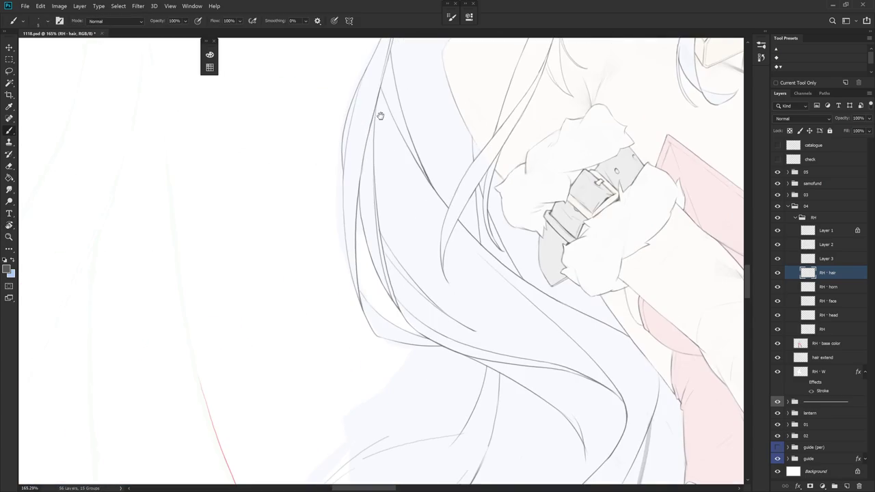
mouse_move(375, 110)
mouse_down()
mouse_move(375, 205)
mouse_move(402, 314)
mouse_up()
Draw a dark strand line lower on the hair, undoing it once and redrawing it longer
scroll(490, 312, up, 3)
drag(490, 312, 451, 194)
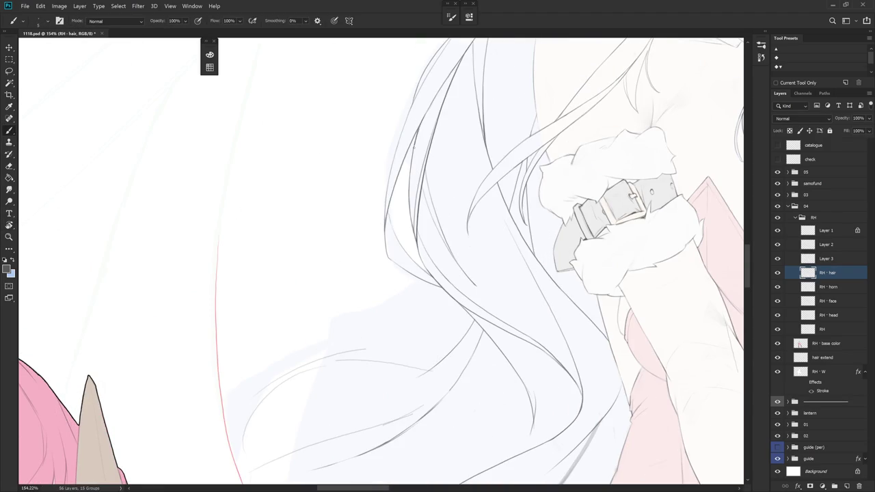
drag(418, 126, 410, 169)
key(ctrl+z)
mouse_move(420, 126)
mouse_down()
mouse_move(409, 190)
mouse_move(414, 231)
mouse_up()
drag(489, 262, 447, 228)
key(e)
key(b)
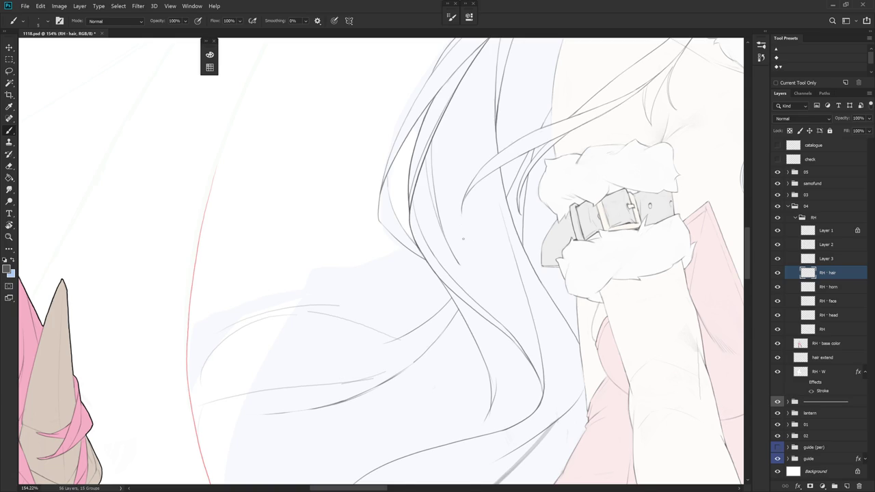
drag(455, 236, 478, 277)
Add a new dark hair strand line beside the arm, redoing the first attempt
scroll(478, 277, down, 3)
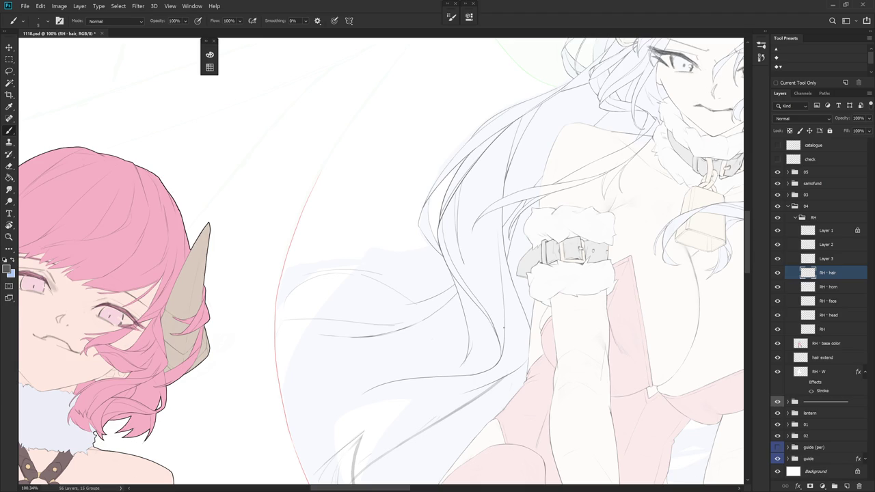
scroll(465, 185, up, 5)
key(e)
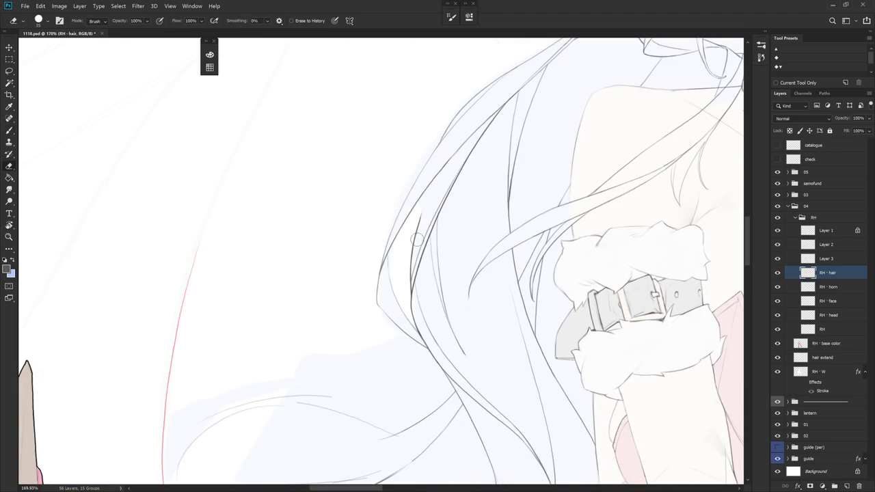
key(b)
drag(431, 181, 418, 225)
key(ctrl+z)
drag(433, 177, 420, 220)
Extend that strand line downward and retrace it from the top
key(e)
key(b)
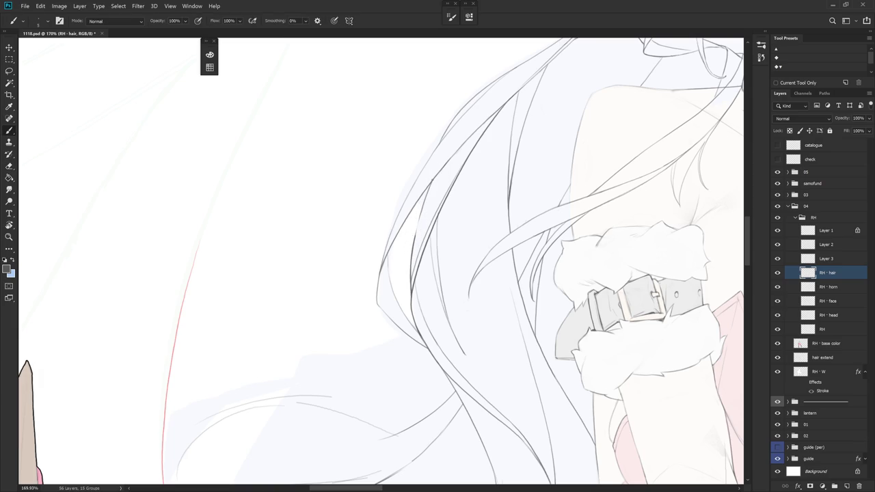
drag(424, 194, 415, 241)
drag(427, 195, 415, 231)
scroll(543, 197, down, 5)
scroll(410, 240, up, 1)
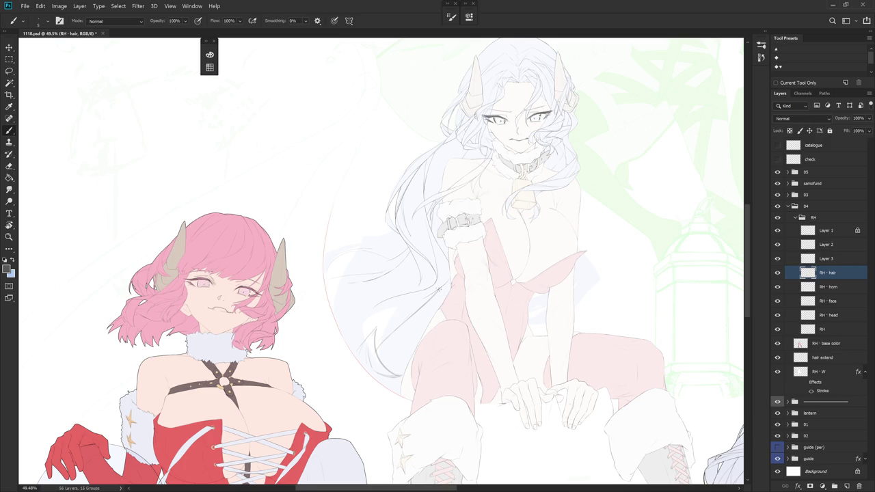
Add a short thin hair stroke, retrying it until a shorter version fits
scroll(441, 291, up, 3)
key(e)
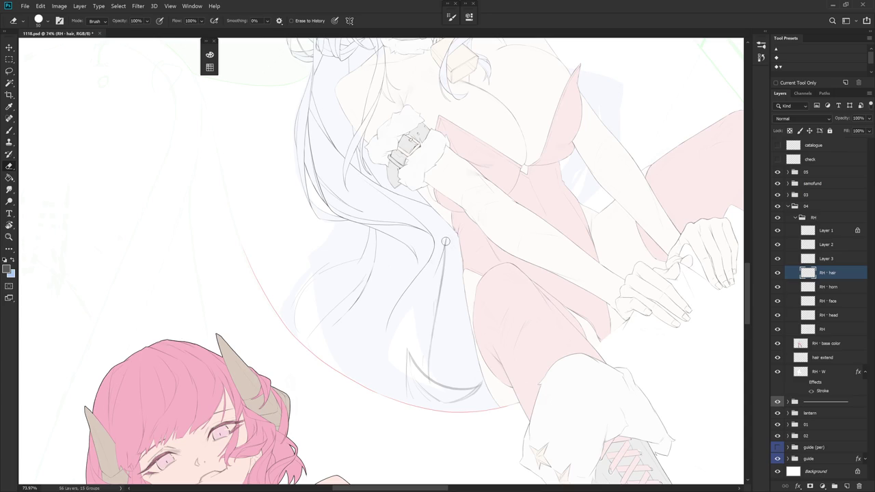
key(b)
drag(446, 225, 438, 261)
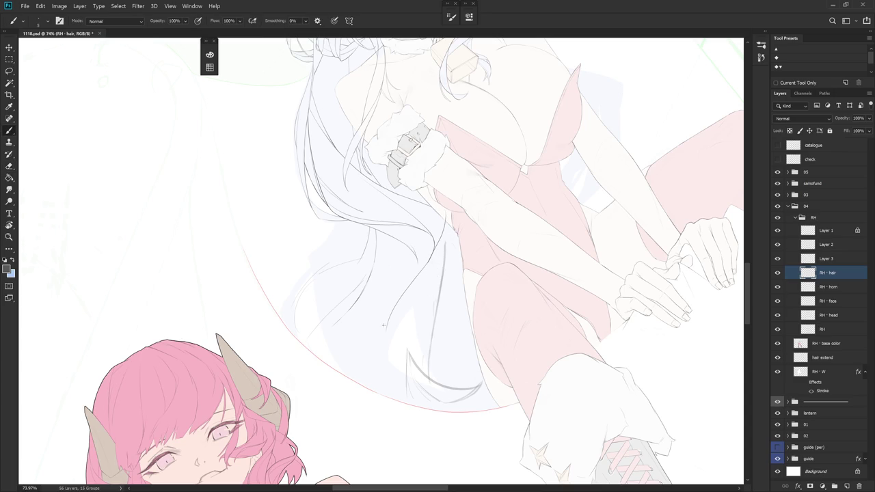
key(ctrl+z)
drag(445, 231, 429, 264)
drag(458, 216, 417, 276)
key(ctrl+z)
key(ctrl+z)
key(ctrl+z)
key(ctrl+z)
key(ctrl+z)
drag(448, 214, 435, 253)
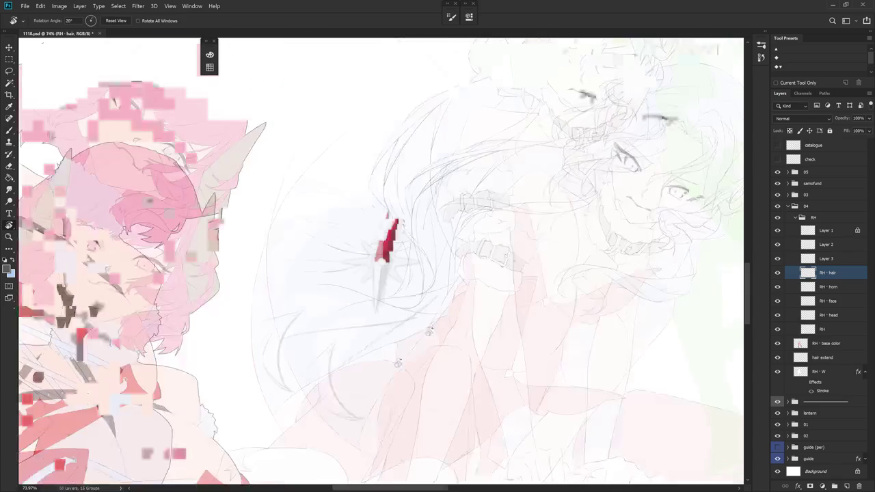
Tilt the view about 28° and draw a dark line along the hair strand, redrawing it once
mouse_move(496, 224)
mouse_down()
mouse_move(479, 253)
mouse_move(509, 340)
mouse_up()
key(e)
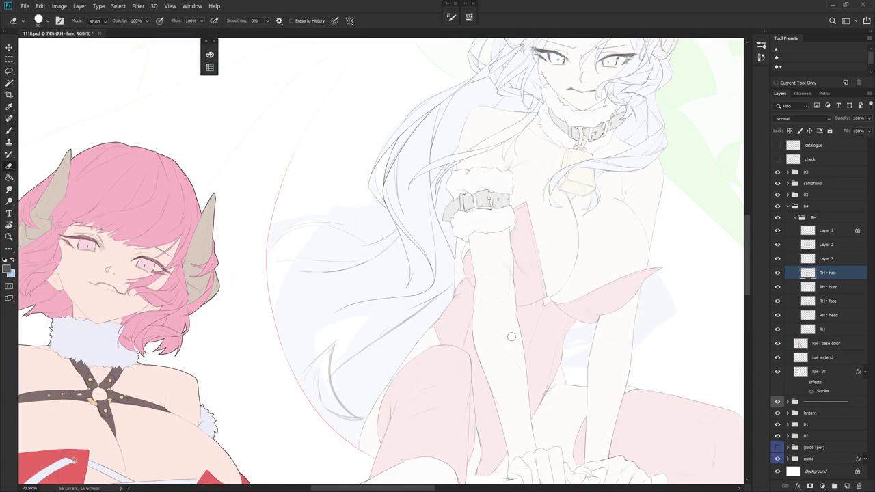
key(b)
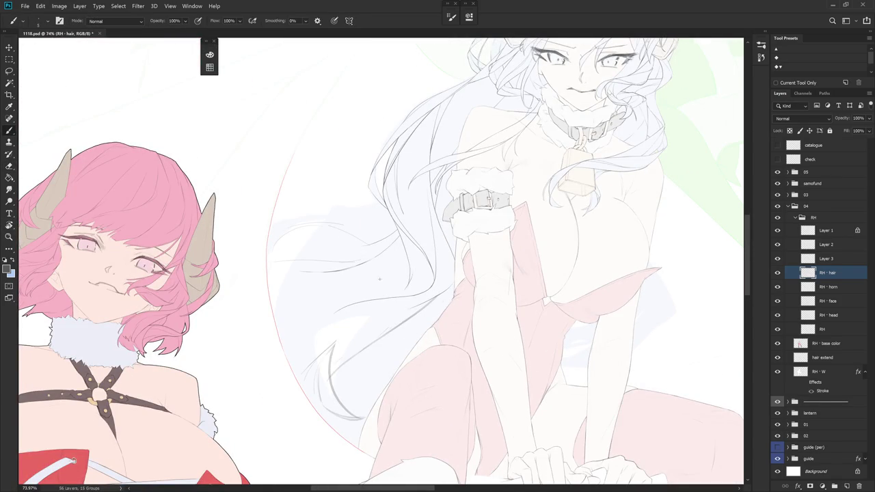
key(r)
drag(459, 333, 325, 482)
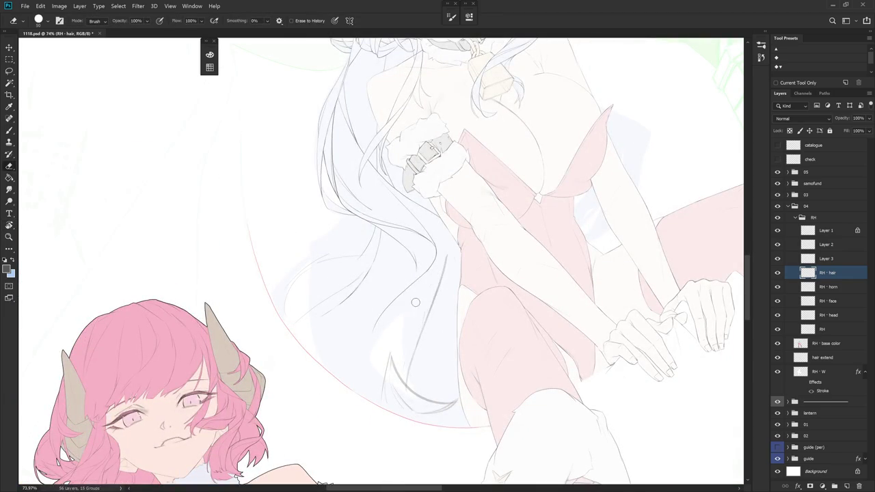
key(r)
drag(445, 263, 484, 203)
key(b)
drag(443, 224, 423, 263)
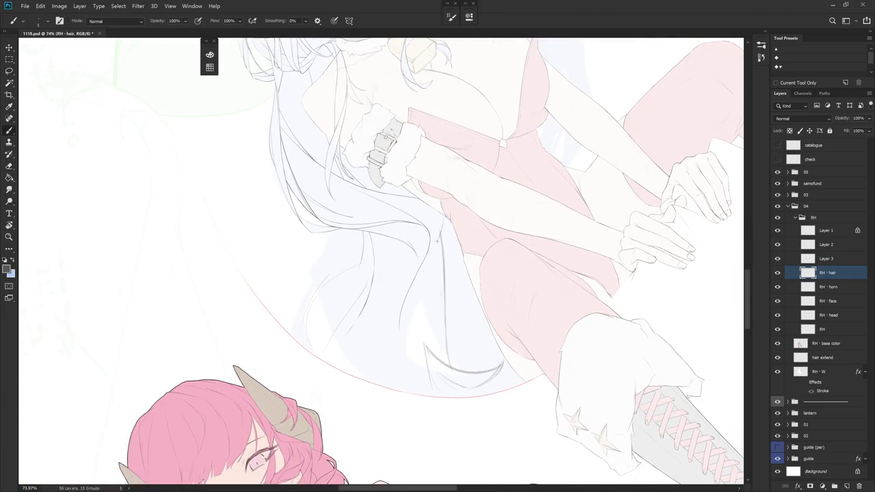
key(ctrl+z)
mouse_move(443, 232)
mouse_down()
mouse_move(401, 314)
mouse_move(413, 366)
mouse_move(431, 267)
mouse_up()
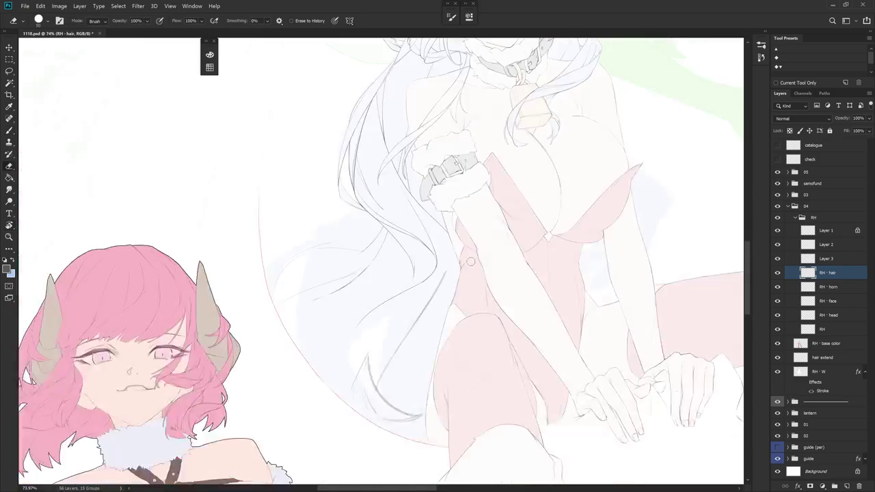
Lasso and delete the stray diagonal sketch stroke on Layer 3, then return to RH · hair
key(l)
drag(346, 342, 440, 292)
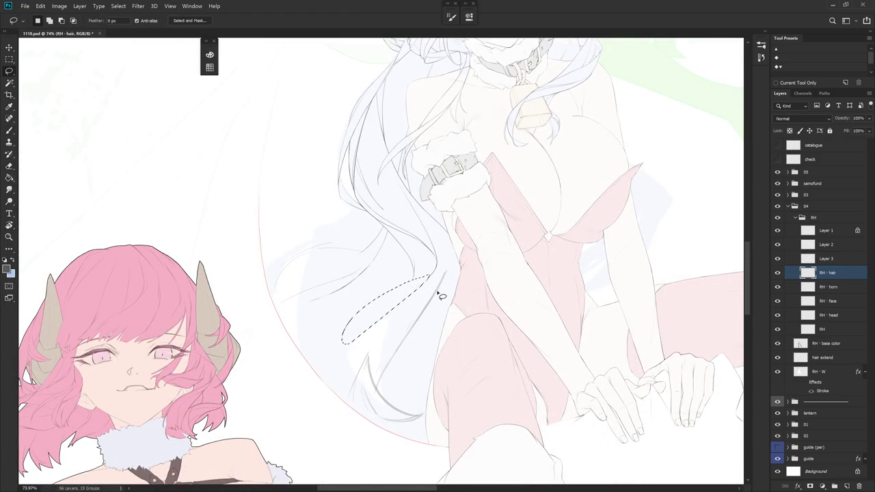
key(e)
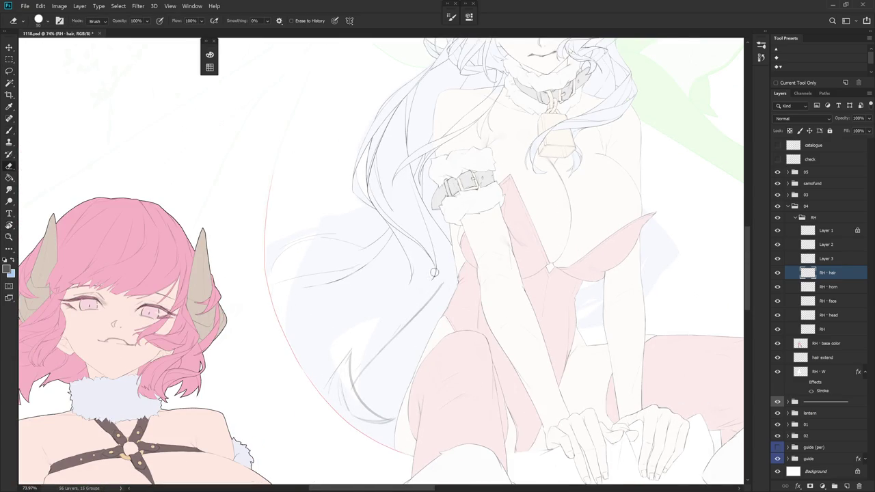
key(b)
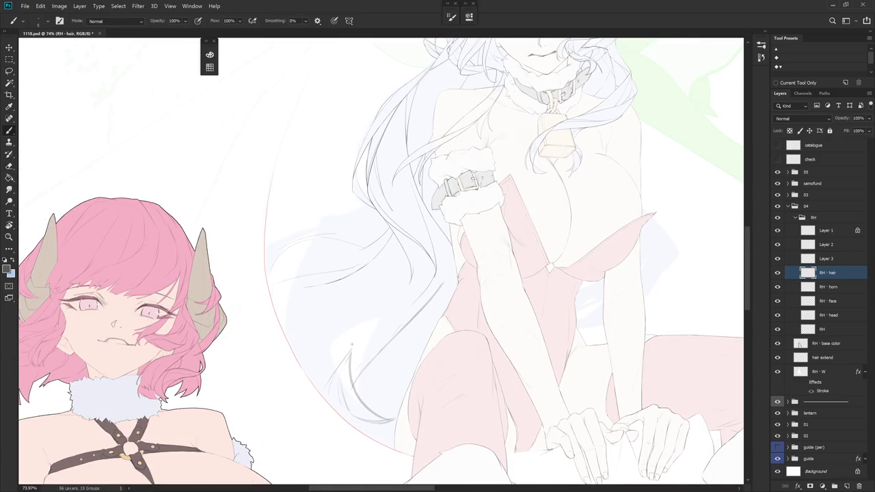
key(e)
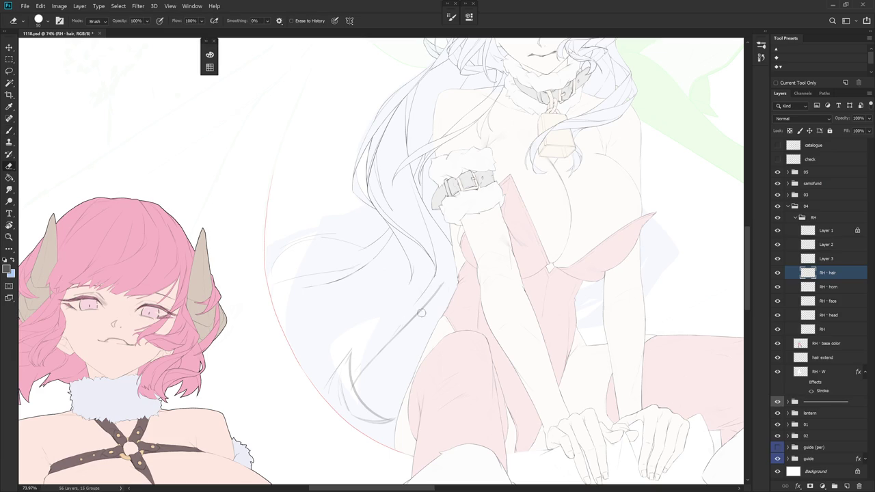
click(837, 261)
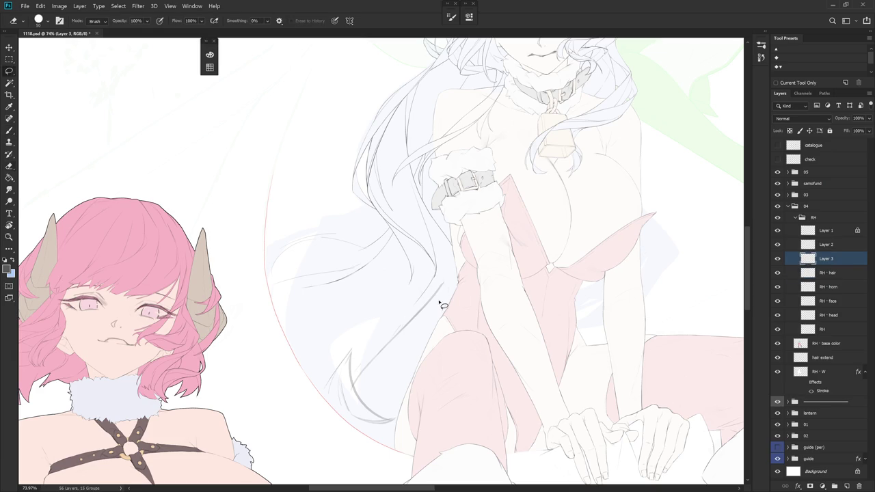
key(l)
drag(445, 279, 400, 380)
key(Delete)
key(ctrl+d)
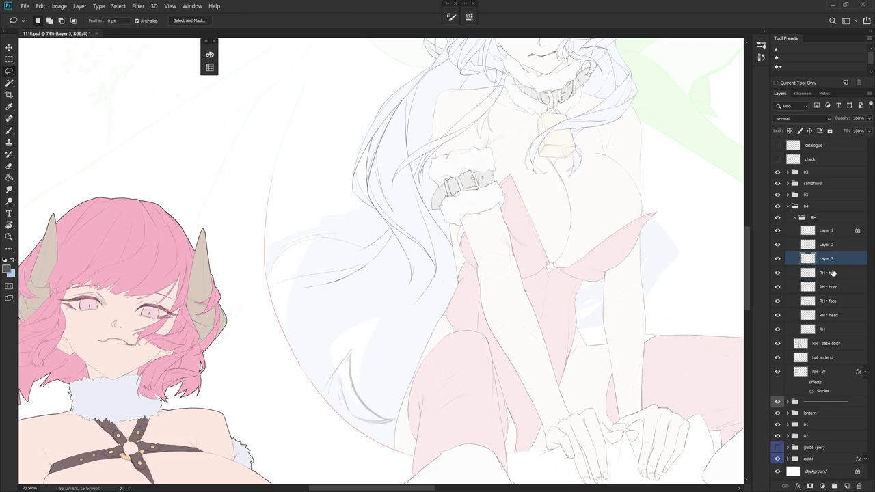
click(831, 272)
With the figures upright, draw a hair strand along her hip, redrawing it once
key(b)
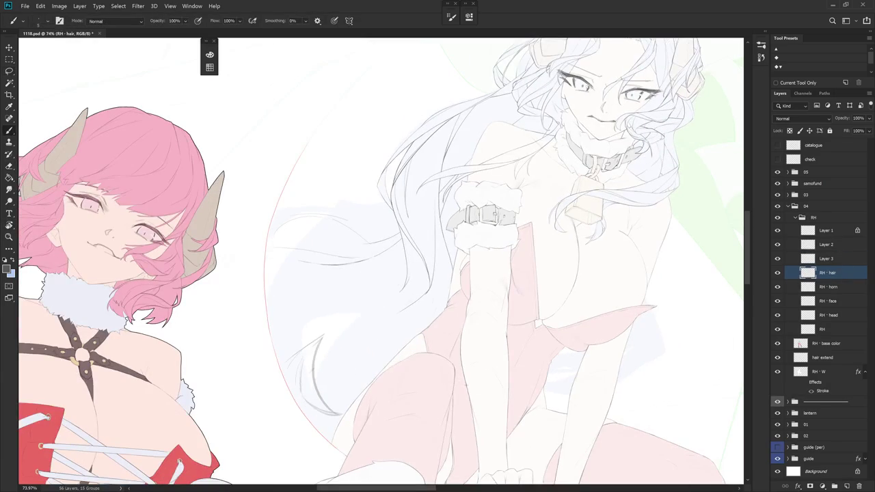
key(r)
drag(466, 392, 537, 346)
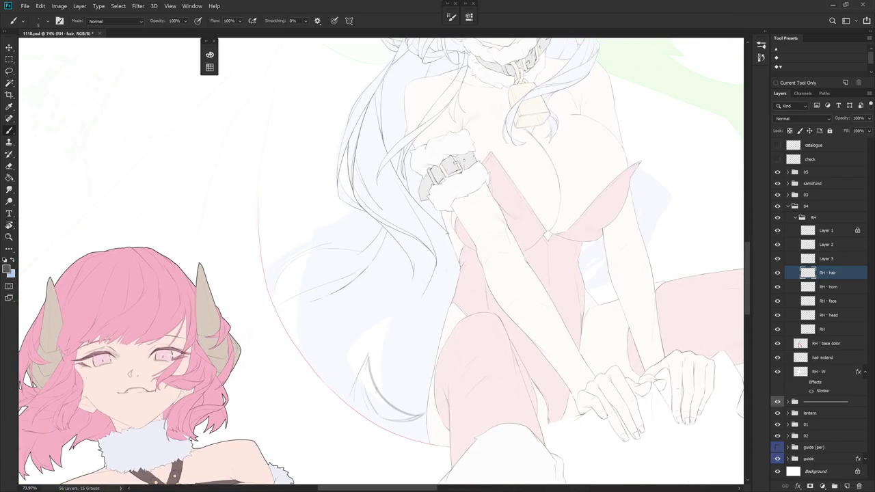
drag(453, 241, 408, 307)
key(ctrl+z)
drag(448, 247, 415, 307)
key(e)
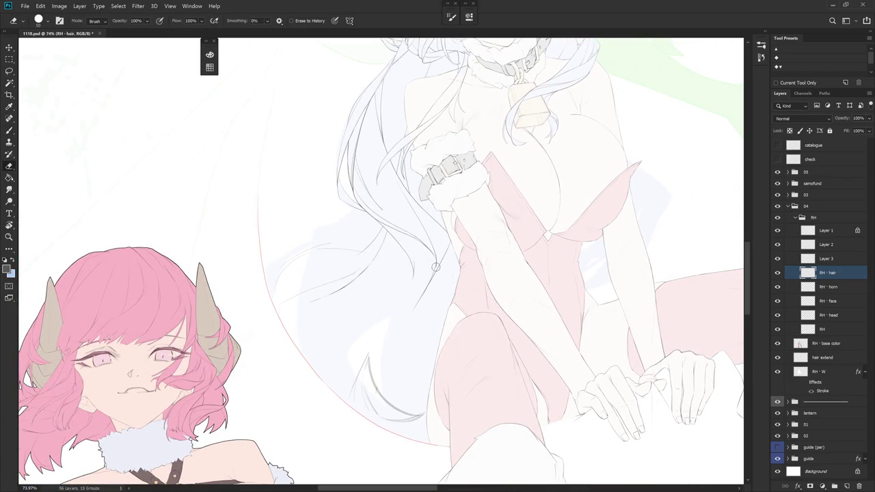
key(b)
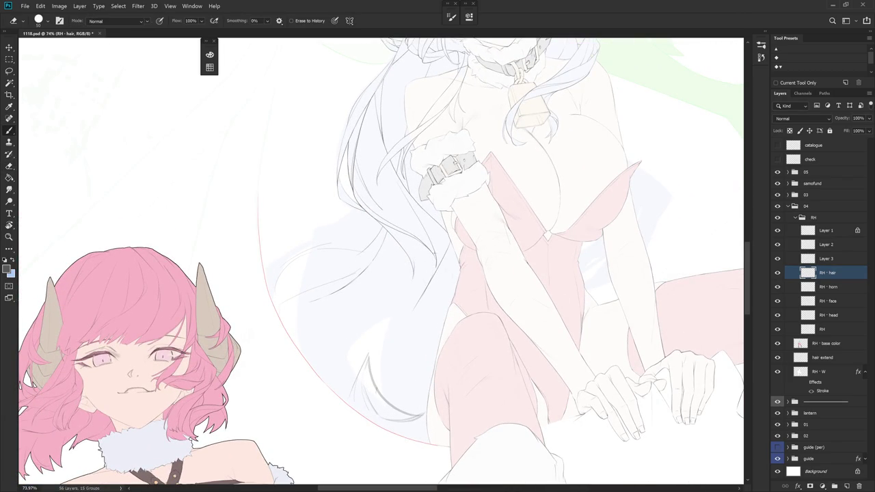
Erase the faint strand below the cuff and extend the hair strand down past it
key(e)
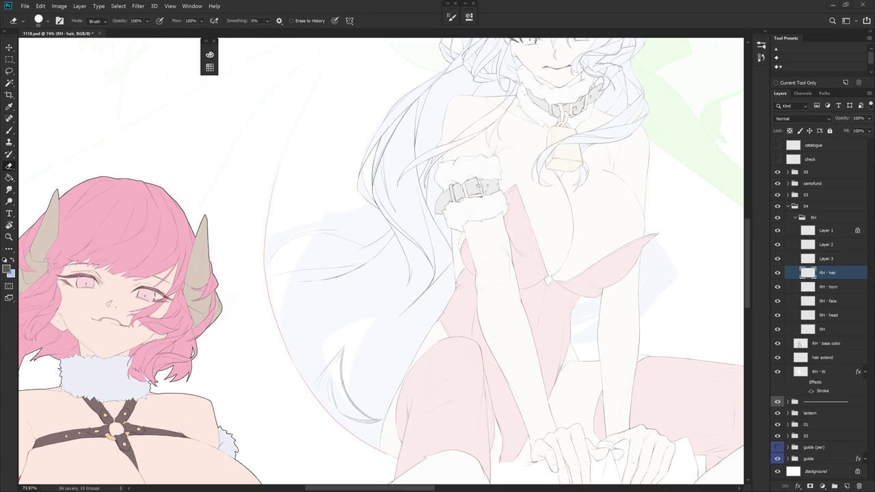
drag(512, 333, 540, 320)
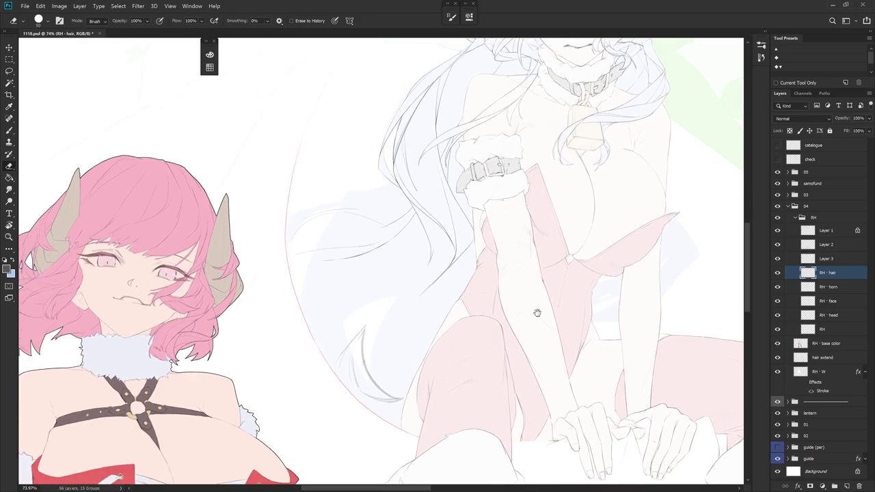
drag(472, 377, 457, 228)
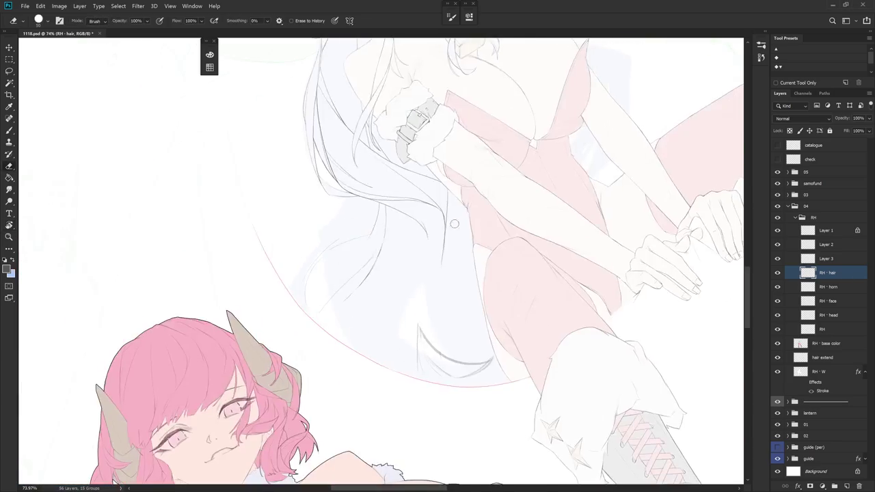
drag(445, 186, 446, 260)
drag(443, 208, 442, 249)
key(b)
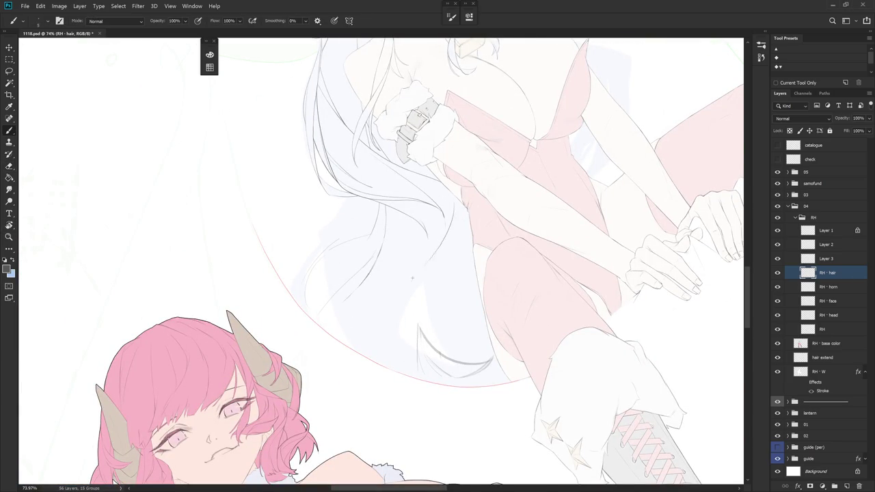
mouse_move(451, 208)
mouse_down()
mouse_move(441, 243)
mouse_move(383, 287)
mouse_up()
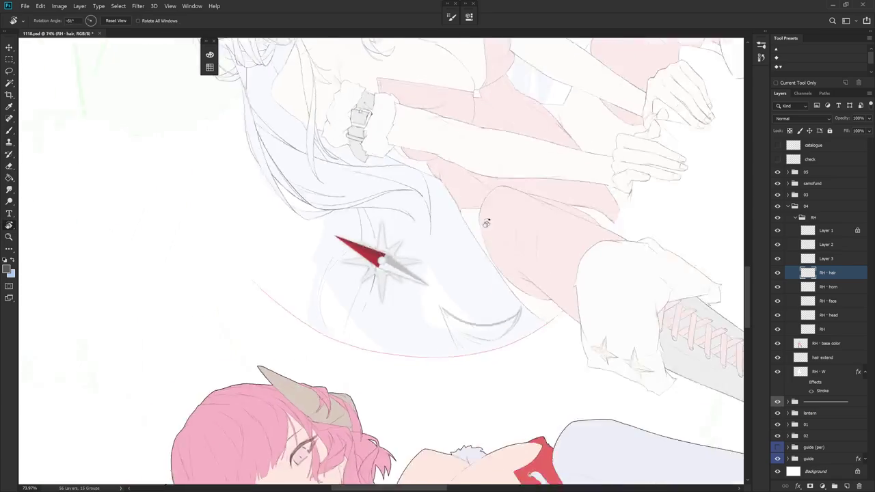
Redraw the hip strand through repeated undo-and-retry attempts until its curve is smooth
mouse_move(419, 218)
mouse_down()
mouse_move(417, 246)
mouse_move(393, 285)
mouse_up()
key(ctrl+z)
drag(422, 226, 387, 290)
key(ctrl+z)
drag(421, 234, 360, 328)
key(ctrl+z)
drag(421, 228, 341, 331)
key(ctrl+z)
drag(421, 228, 340, 331)
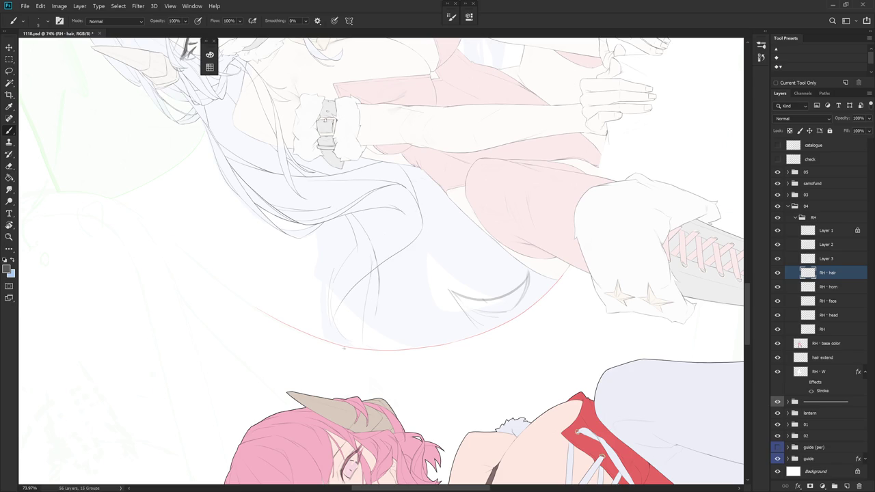
key(ctrl+z)
drag(422, 223, 342, 322)
Rotate the canvas, reset the rotation to upright, and zoom to about 86% on the hair
key(r)
drag(503, 246, 400, 392)
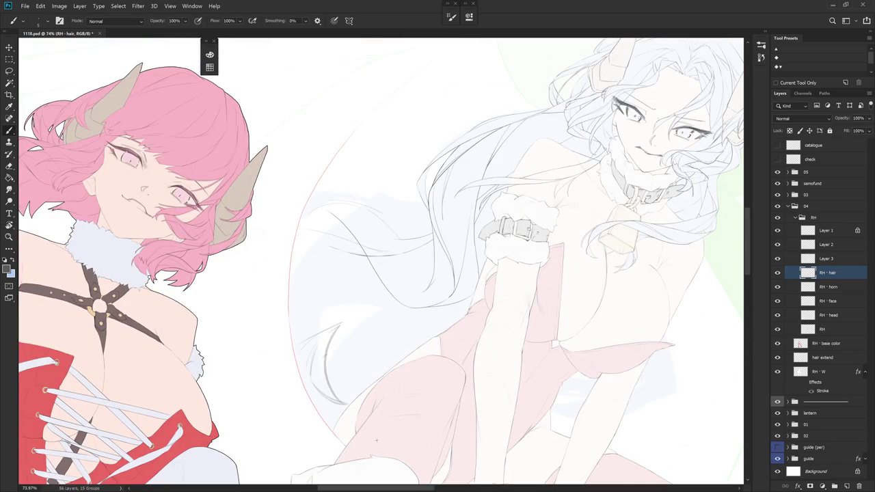
key(r)
mouse_move(371, 452)
mouse_down()
mouse_move(552, 319)
mouse_move(527, 356)
mouse_move(535, 357)
mouse_up()
drag(486, 401, 546, 304)
key(e)
key(b)
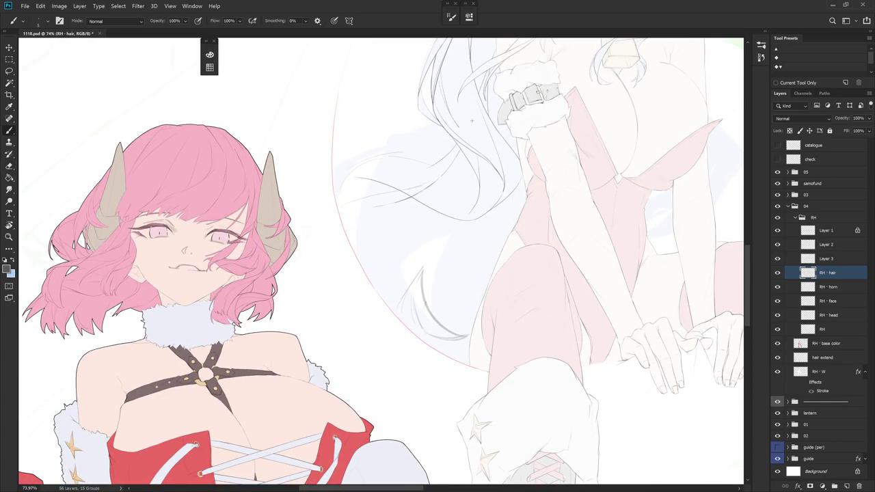
drag(471, 120, 390, 233)
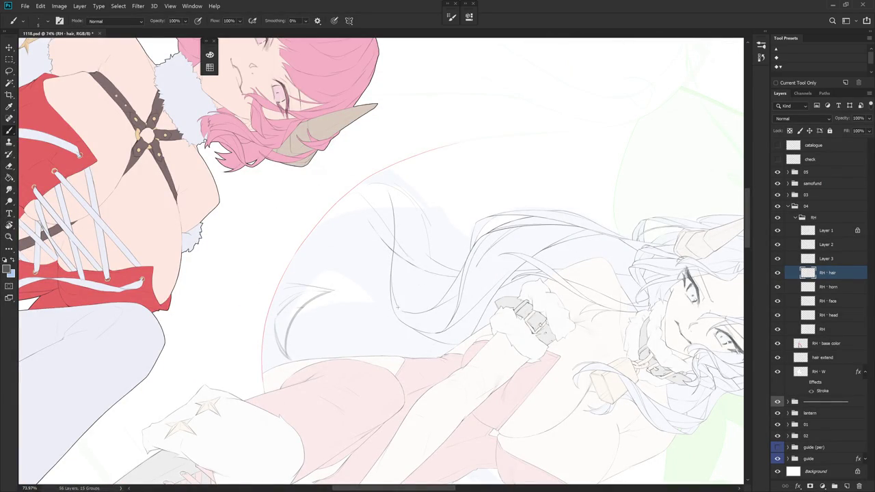
key(Escape)
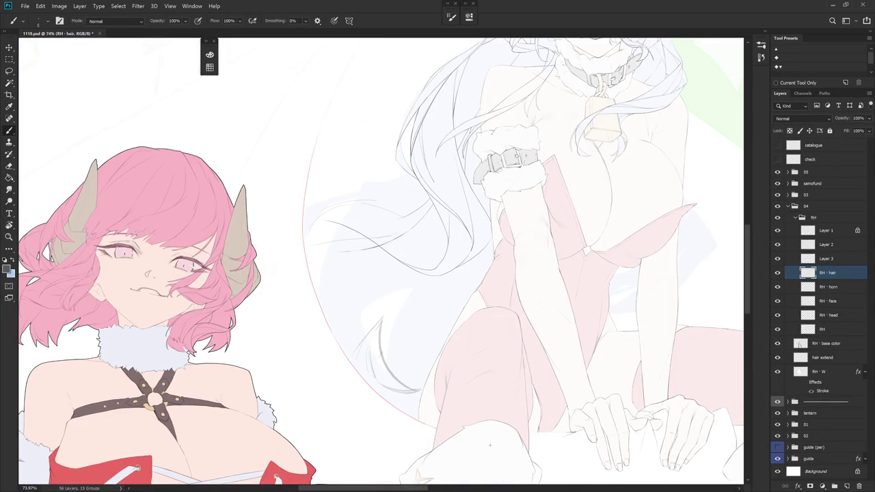
drag(490, 445, 444, 221)
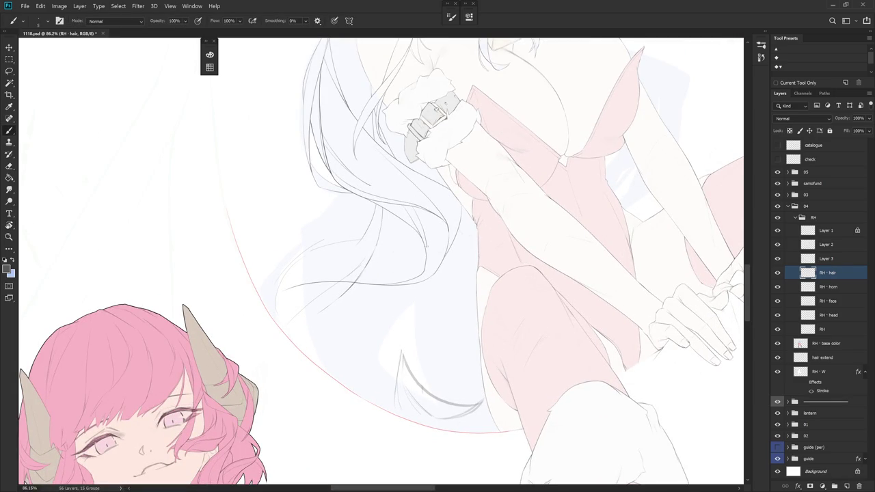
At 138% zoom, alternate Eraser and Brush to clean where the curling waist strands meet
drag(422, 261, 415, 218)
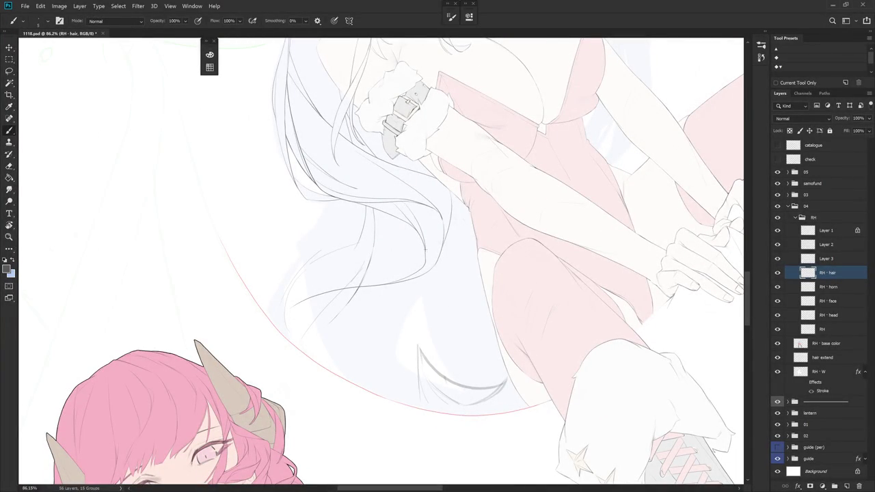
key(e)
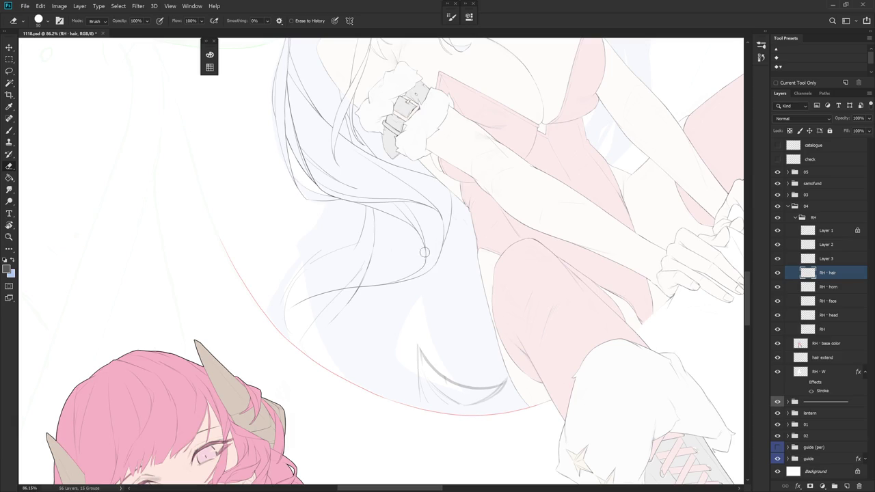
key(b)
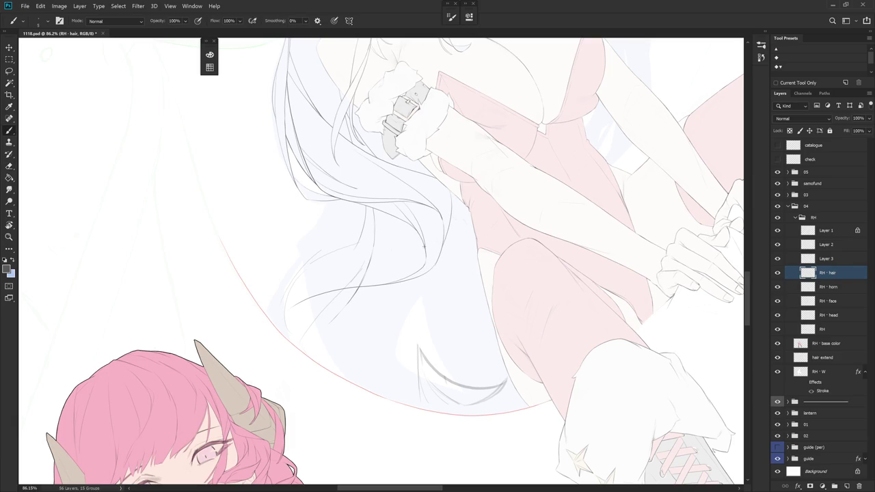
scroll(426, 253, up, 3)
key(e)
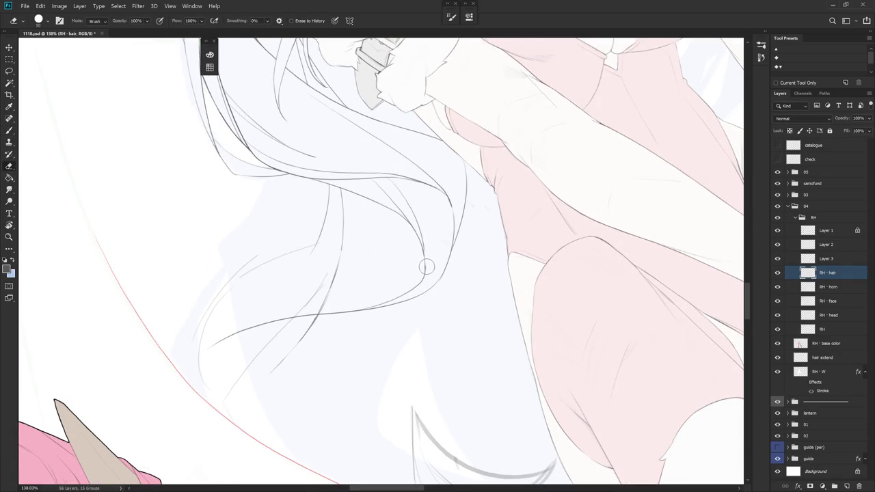
key(b)
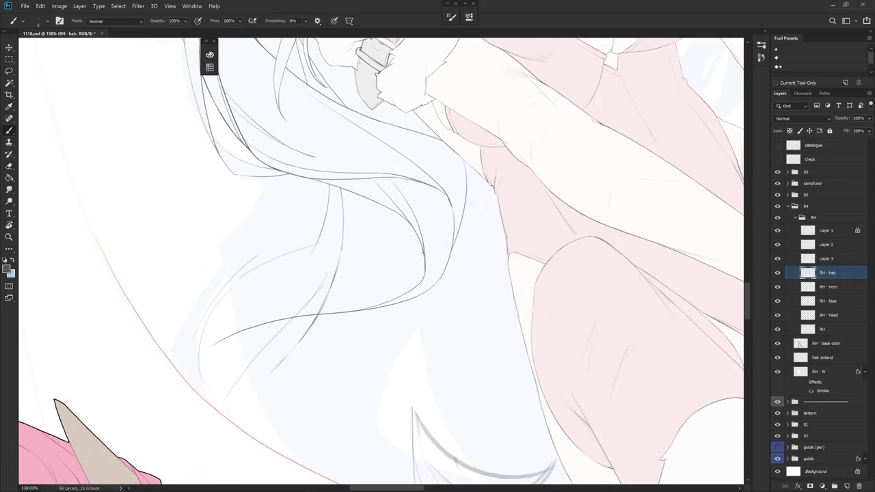
key(e)
key(r)
drag(512, 289, 483, 302)
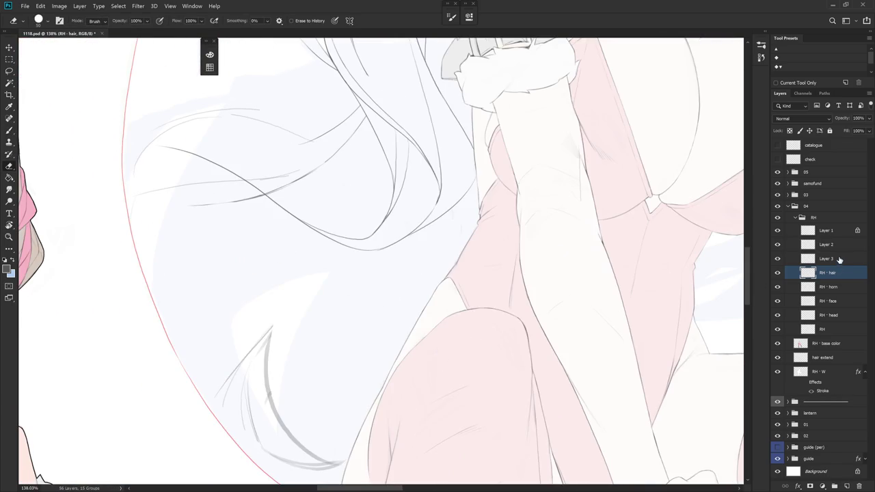
Lasso an area on Layer 3, deselect, then move through RH to the RH · hair layer for erasing
click(827, 258)
key(l)
drag(408, 338, 381, 261)
key(ctrl+d)
scroll(472, 331, down, 2)
click(823, 327)
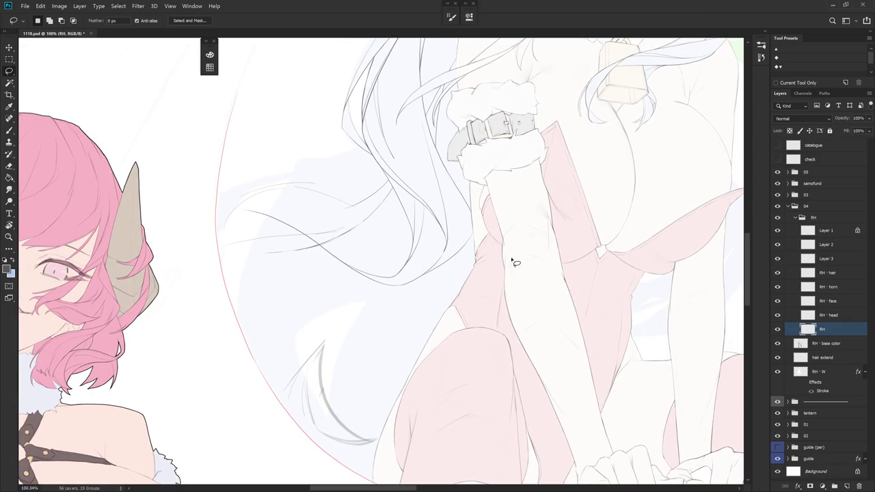
scroll(523, 319, up, 3)
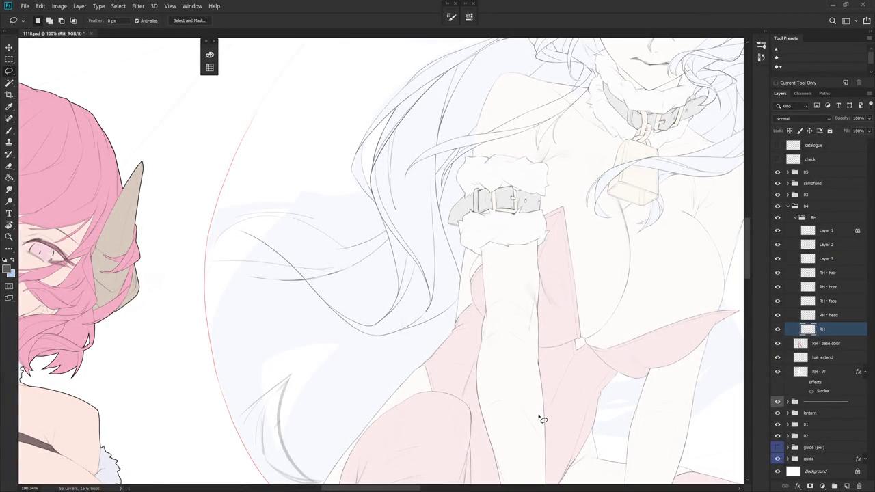
key(alt+bracketright)
key(alt+bracketright)
key(alt+bracketright)
key(r)
drag(540, 419, 527, 293)
key(e)
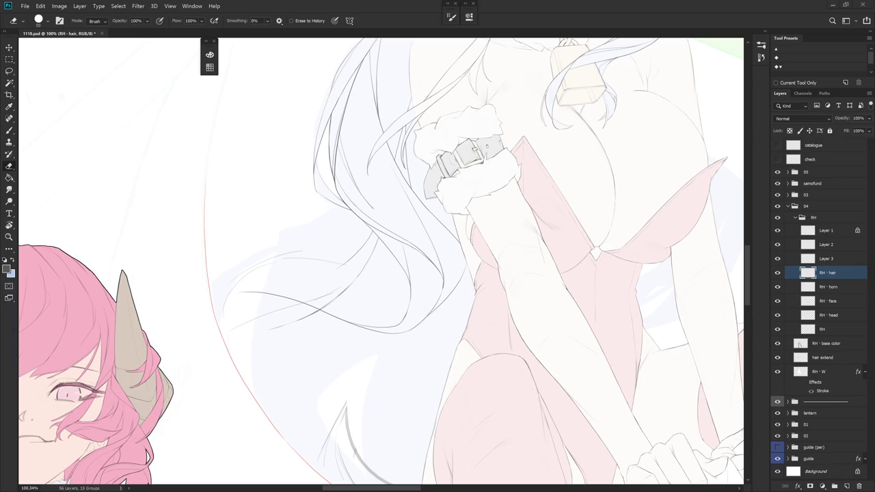
Rotate the canvas to a comfortable angle with the hair lying horizontally
mouse_move(458, 229)
mouse_down()
mouse_move(492, 335)
mouse_move(415, 263)
mouse_up()
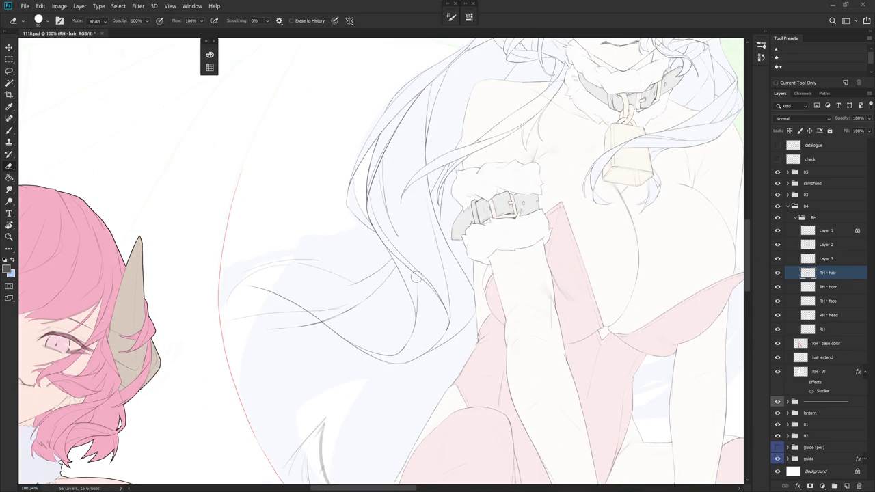
mouse_move(440, 346)
mouse_down()
mouse_move(468, 254)
mouse_move(380, 372)
mouse_up()
drag(430, 351, 360, 276)
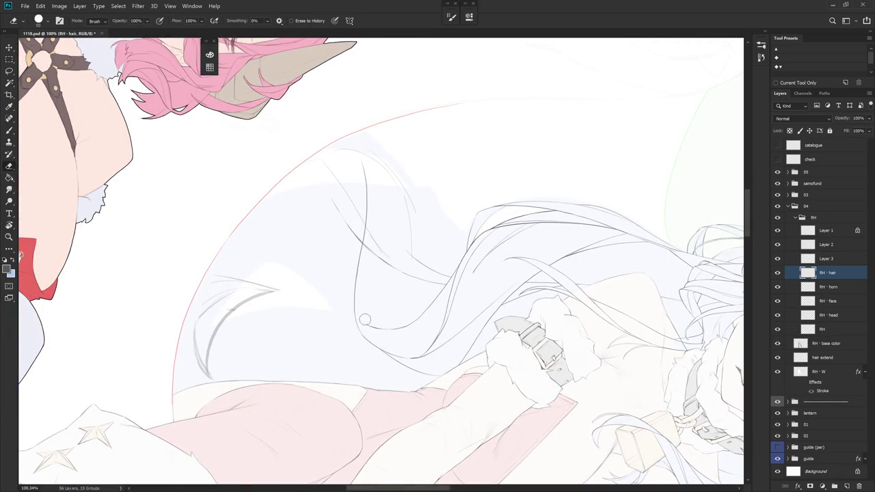
mouse_move(396, 347)
mouse_down()
mouse_move(538, 198)
mouse_move(514, 277)
mouse_move(369, 269)
mouse_up()
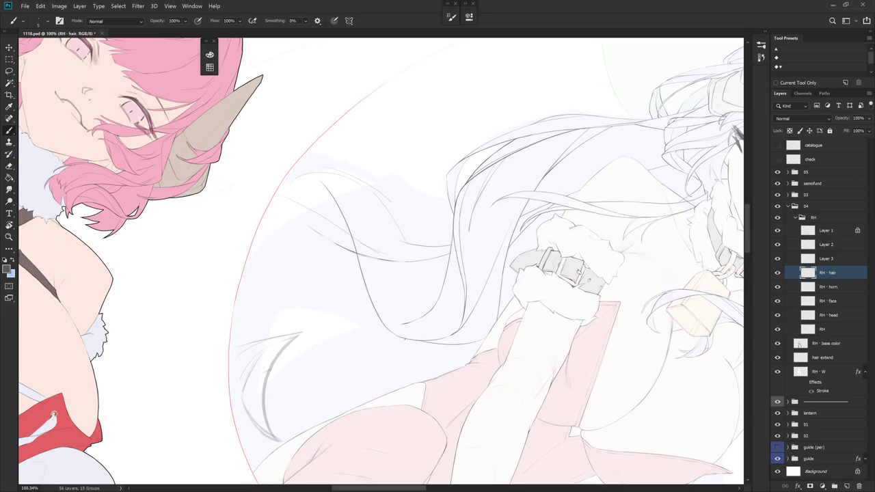
mouse_move(421, 309)
mouse_down()
mouse_move(332, 301)
mouse_move(438, 232)
mouse_up()
With the buckle rotated upright, erase and redraw the hair lines around it
key(e)
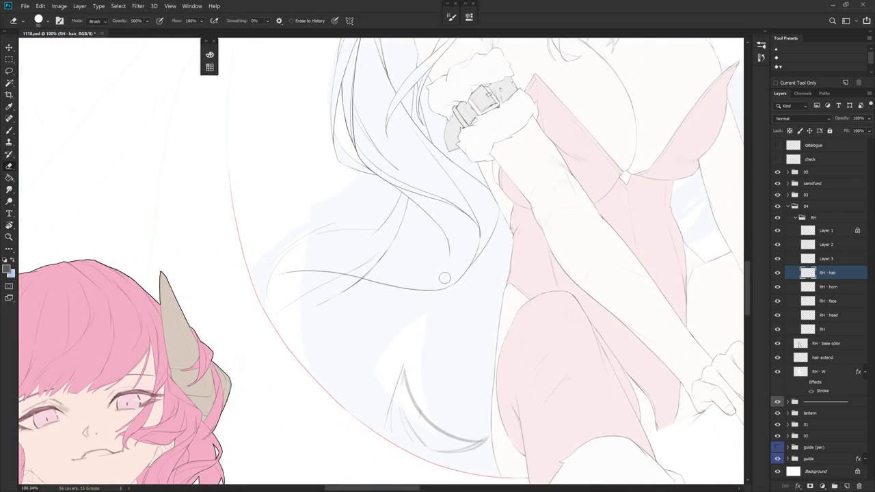
key(b)
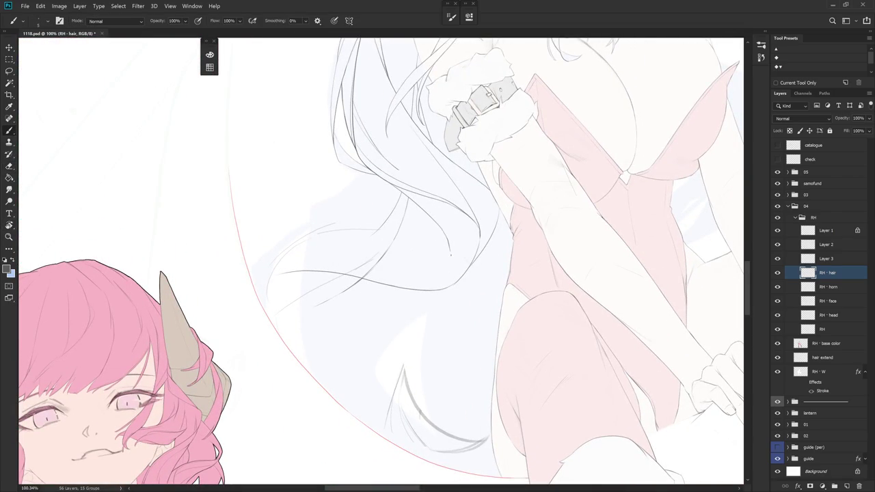
key(r)
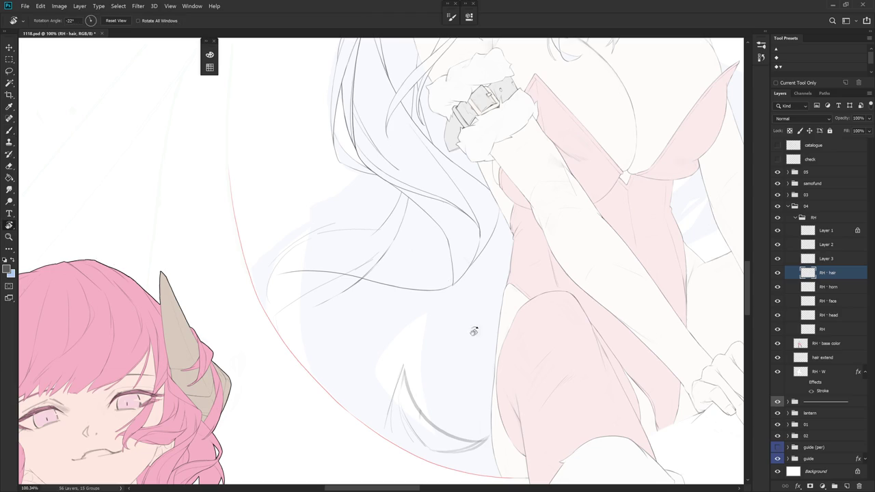
drag(462, 333, 453, 196)
key(e)
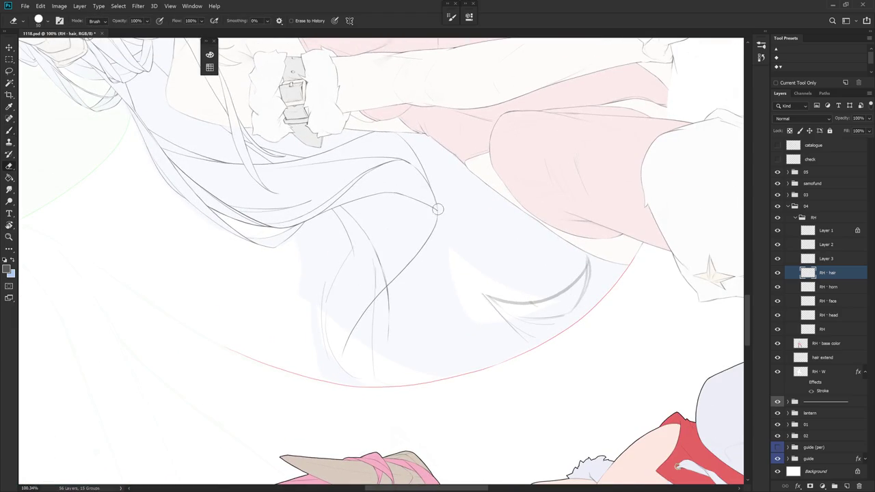
key(b)
At a new canvas angle, continue erasing and redrawing the strands around her arm
mouse_move(440, 203)
mouse_down()
mouse_move(515, 305)
mouse_move(453, 367)
mouse_up()
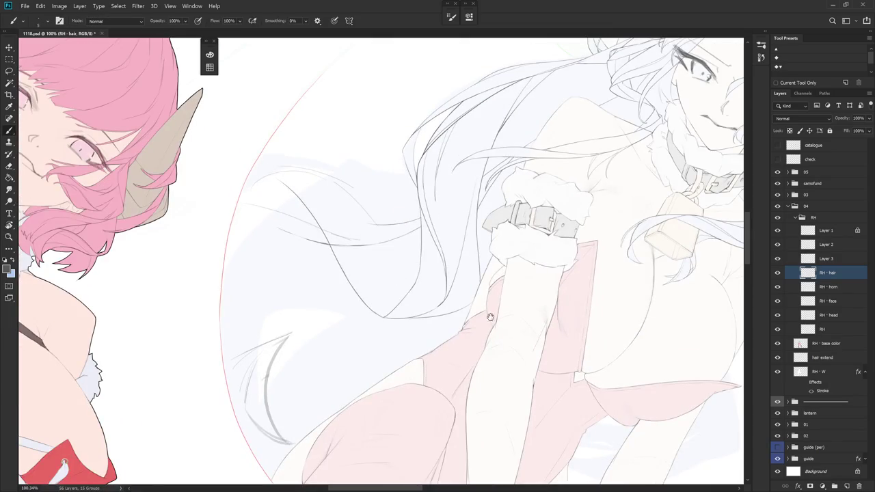
key(r)
drag(484, 316, 520, 285)
key(b)
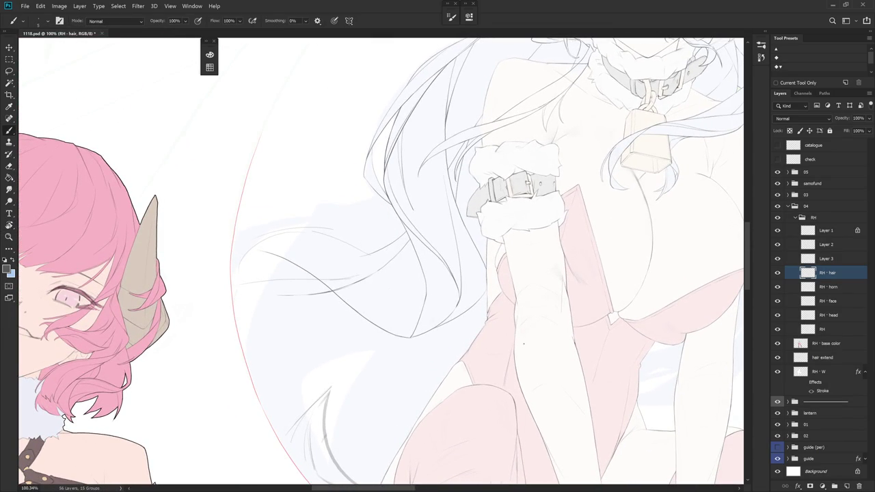
drag(475, 273, 473, 302)
key(e)
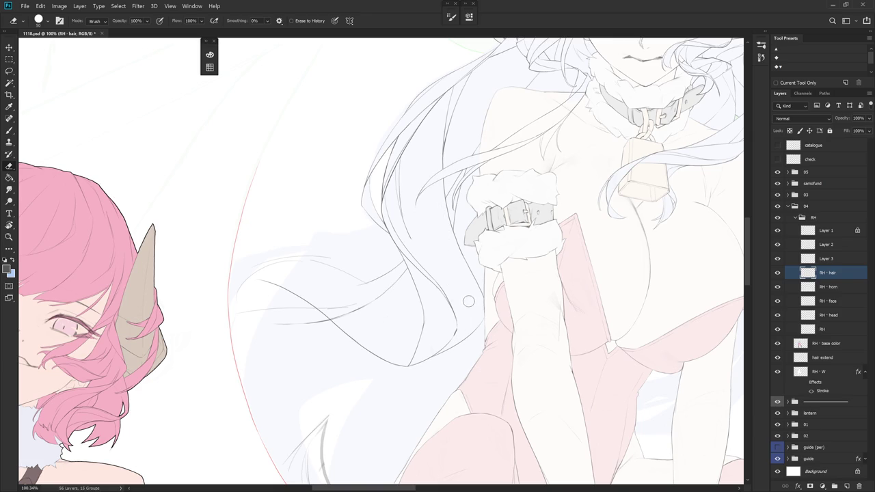
scroll(493, 339, down, 1)
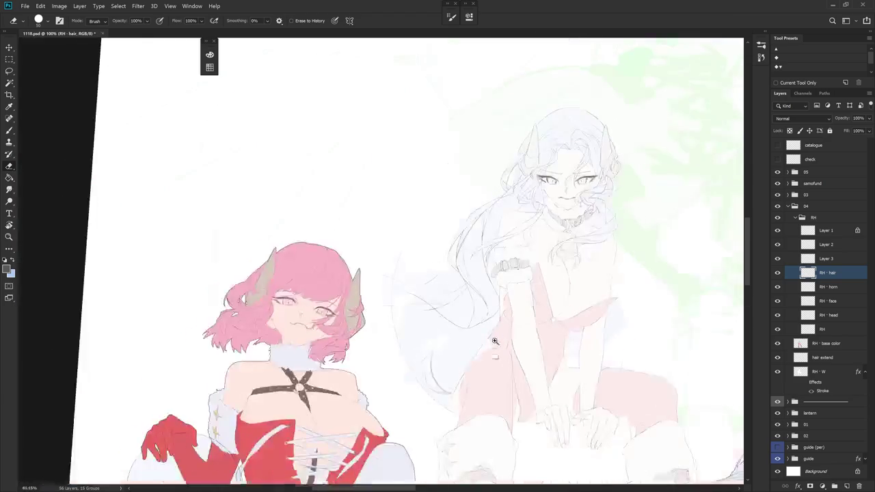
Draw a short strand down through the lower hair, undoing and then redoing it
scroll(496, 334, up, 1)
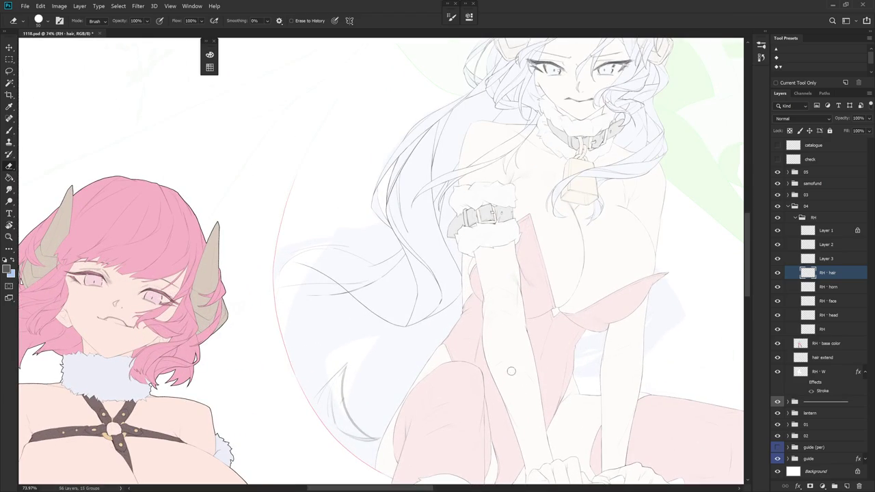
drag(547, 331, 558, 365)
key(b)
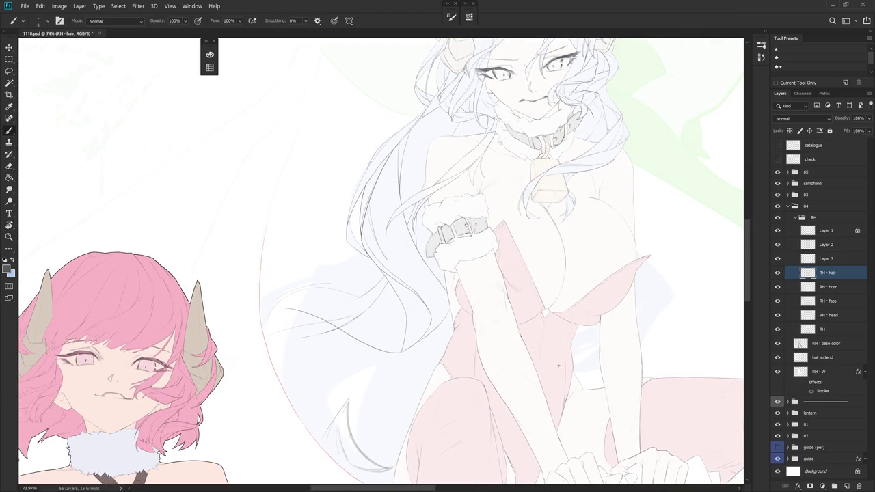
drag(406, 307, 399, 341)
key(ctrl+z)
key(ctrl+shift+z)
Restore the latest Brush Tool state in the History panel, then collapse the panel
click(765, 33)
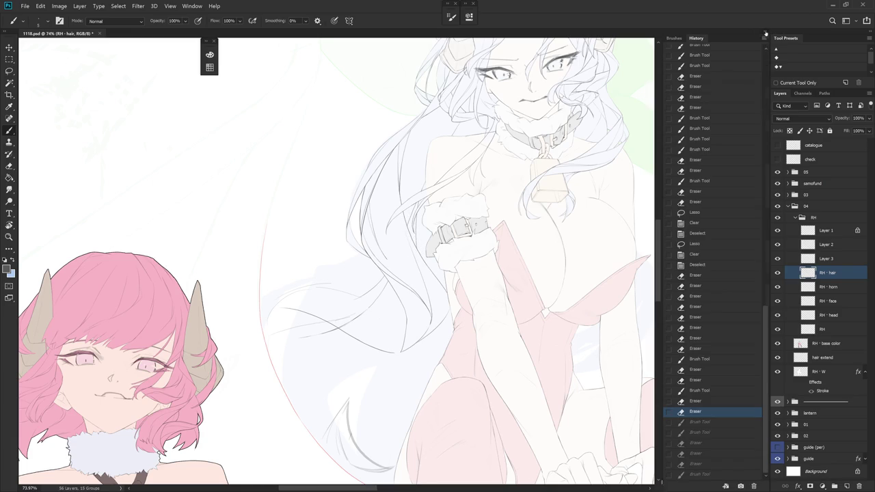
click(708, 434)
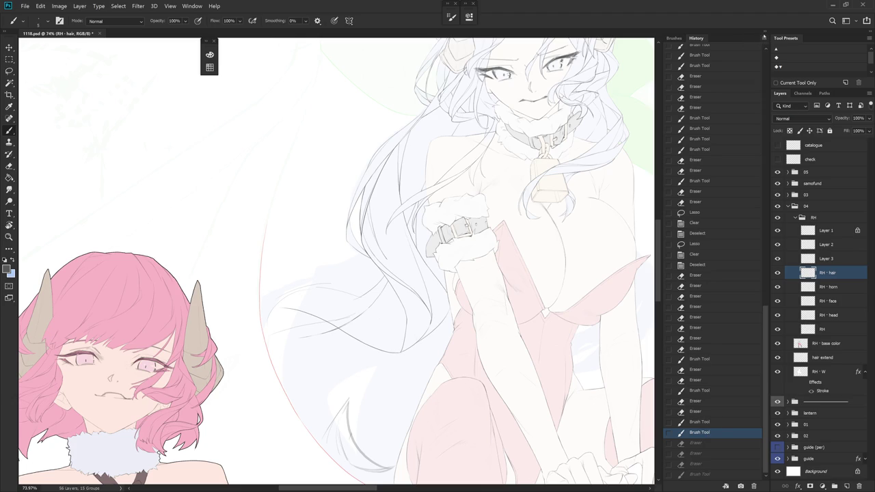
click(760, 35)
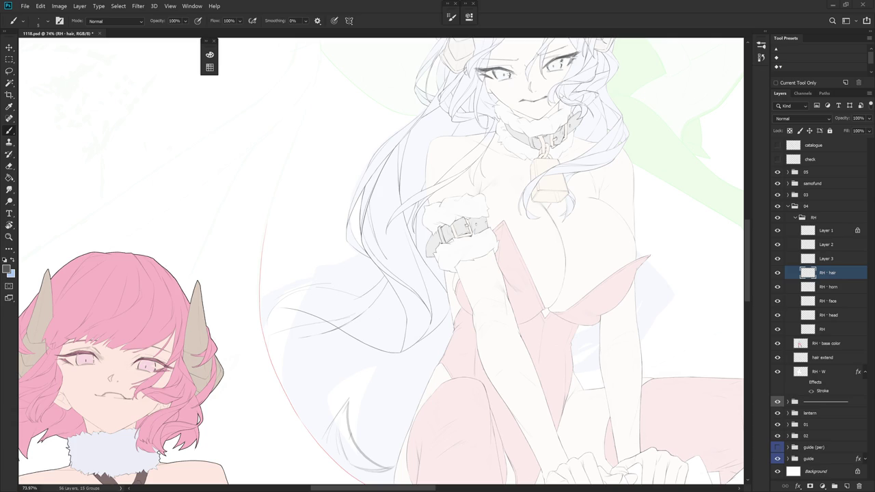
Erase the lower part of the strand line by the arm on the RH - hair layer
scroll(410, 229, up, 2)
key(e)
drag(432, 273, 426, 336)
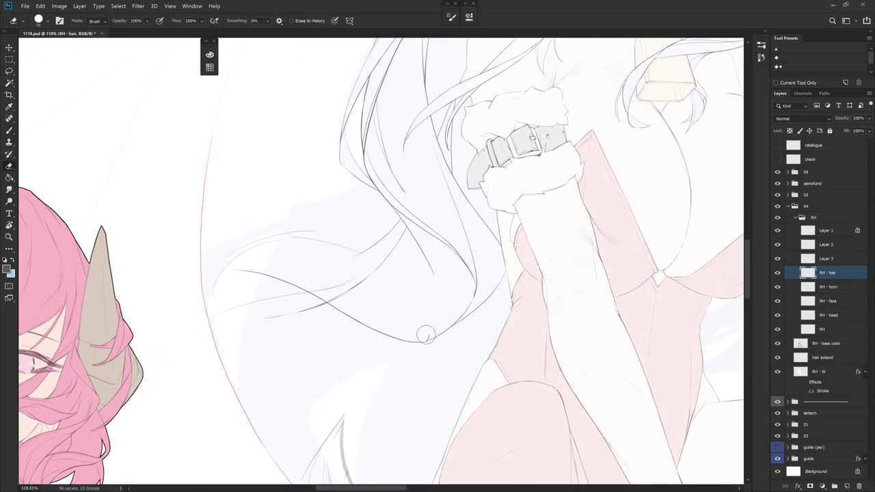
drag(455, 235, 466, 267)
key(b)
key(e)
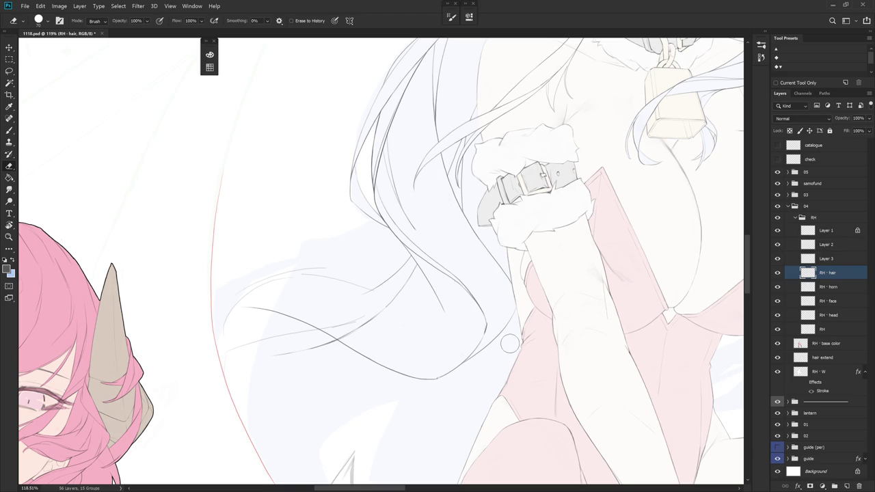
drag(510, 340, 497, 320)
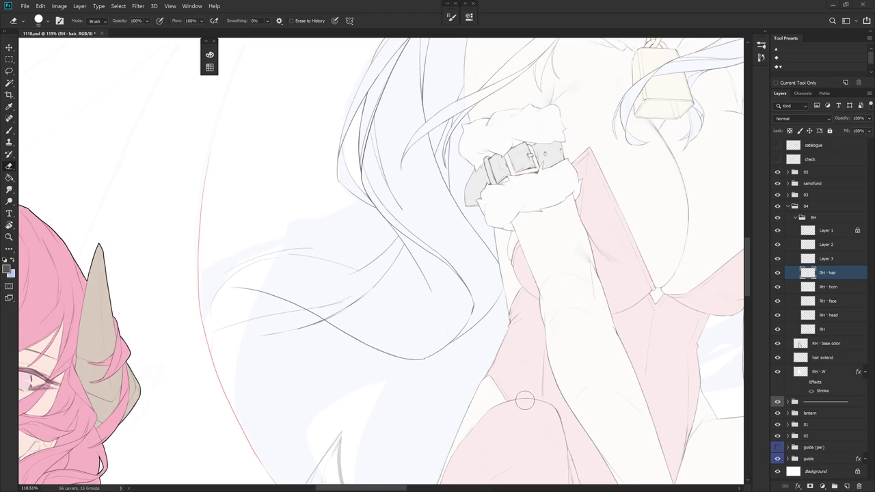
click(828, 258)
scroll(562, 334, down, 2)
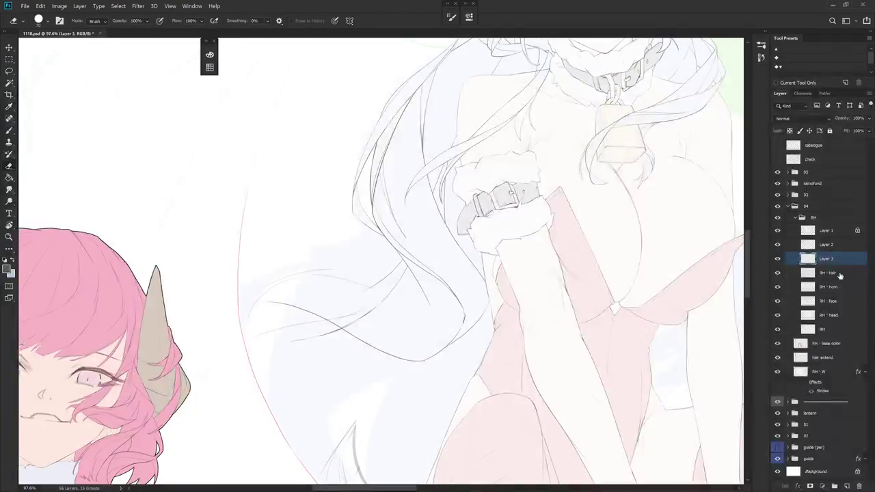
click(838, 275)
Rework the strand lines near the arm with Brush and Eraser, then rotate upright and zoom out
drag(479, 308, 537, 348)
key(b)
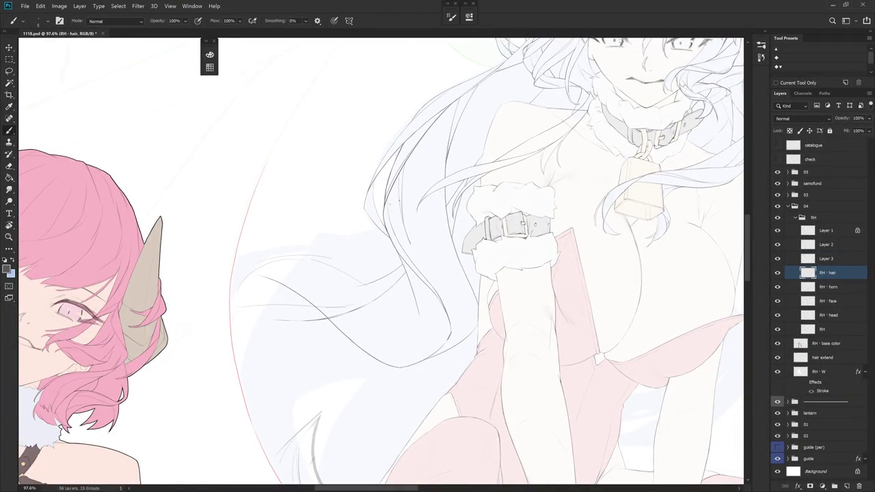
scroll(440, 271, up, 1)
key(e)
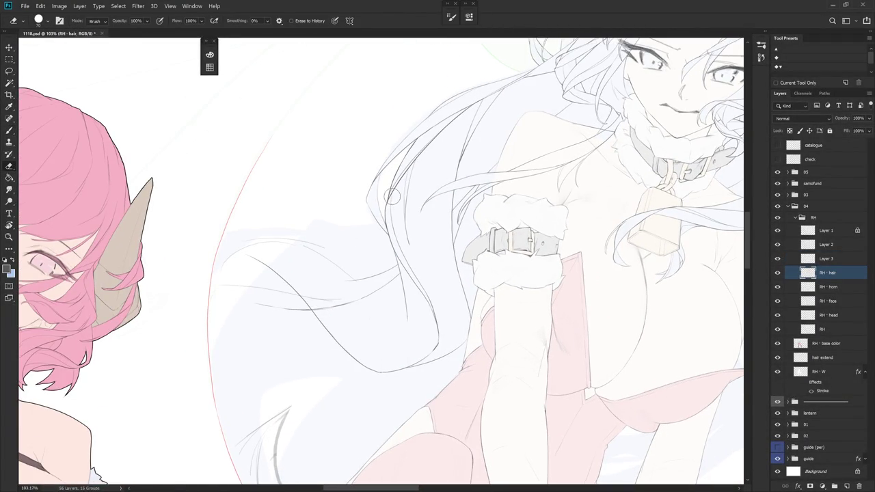
key(b)
key(b)
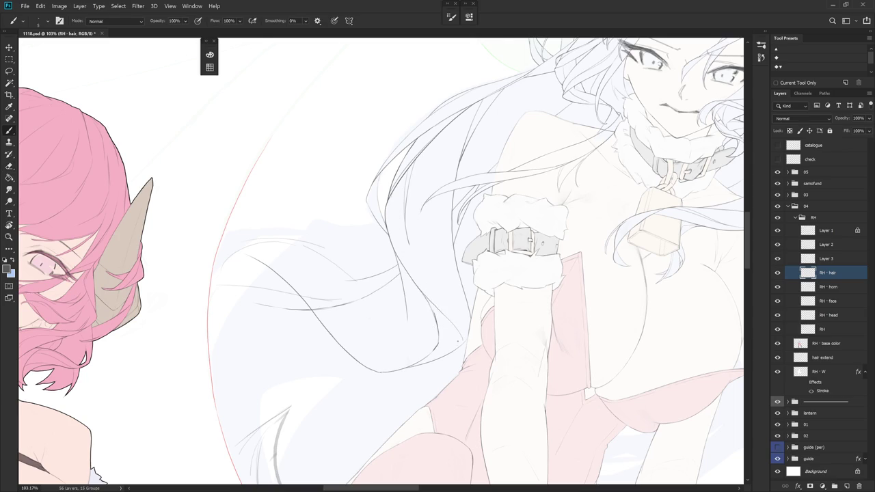
mouse_move(430, 261)
mouse_down()
mouse_move(417, 315)
mouse_move(431, 339)
mouse_up()
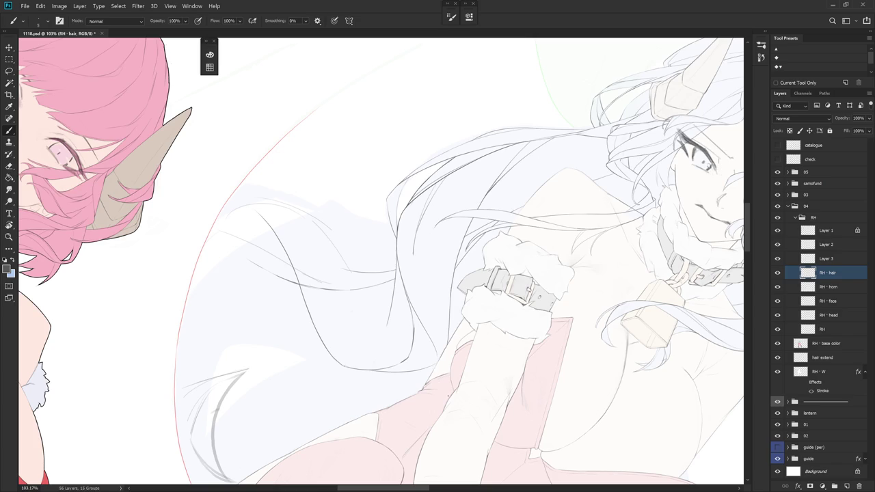
key(r)
drag(434, 414, 492, 263)
key(e)
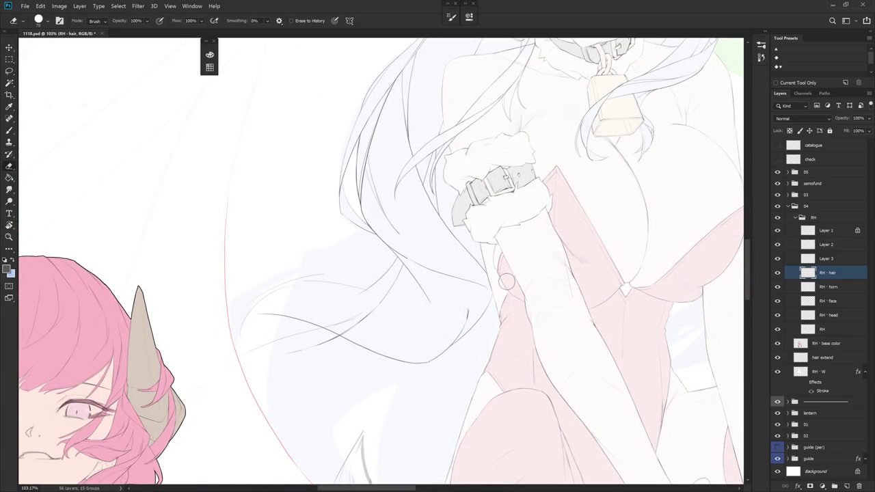
drag(512, 288, 509, 324)
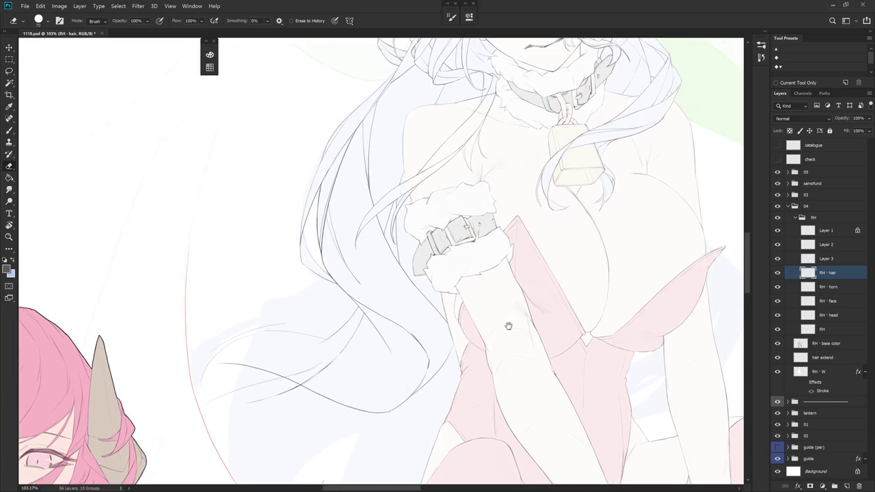
scroll(509, 325, down, 3)
scroll(523, 294, down, 2)
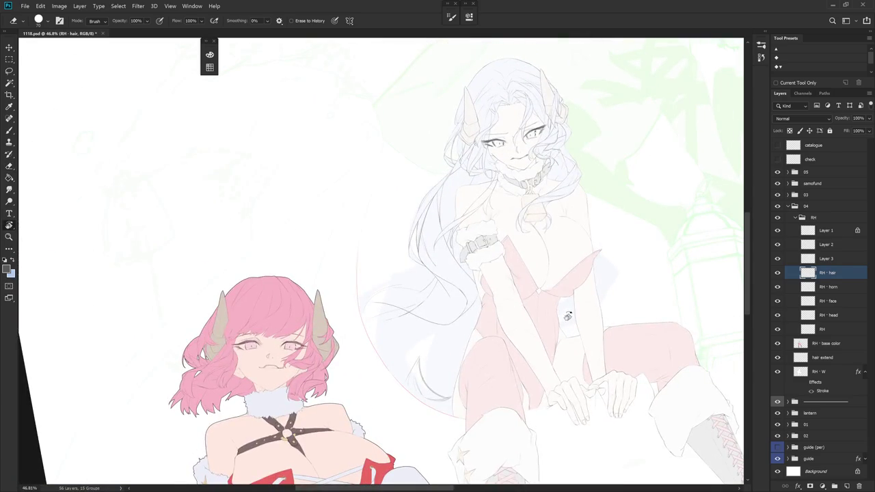
Zoom in on the hair beside the arm and rotate the canvas to a drawing angle and back
scroll(539, 321, up, 1)
key(b)
scroll(462, 297, up, 1)
scroll(463, 297, up, 2)
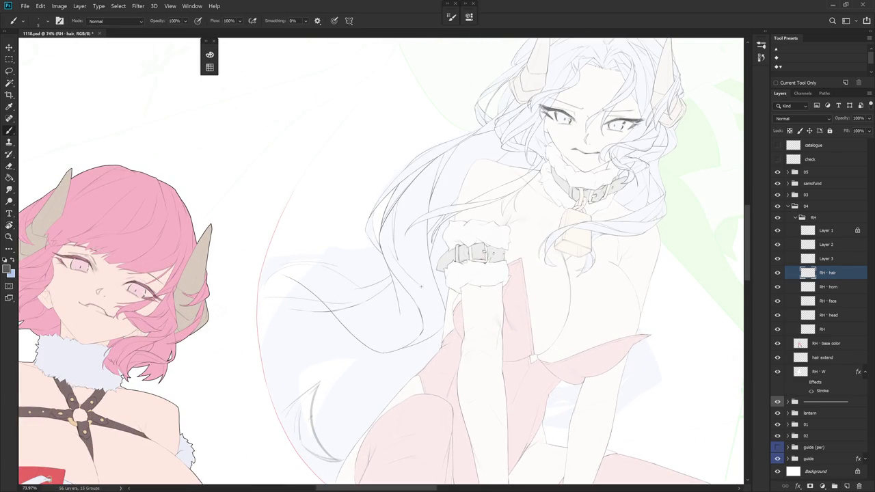
mouse_move(445, 311)
mouse_down()
mouse_move(457, 312)
mouse_move(449, 317)
mouse_up()
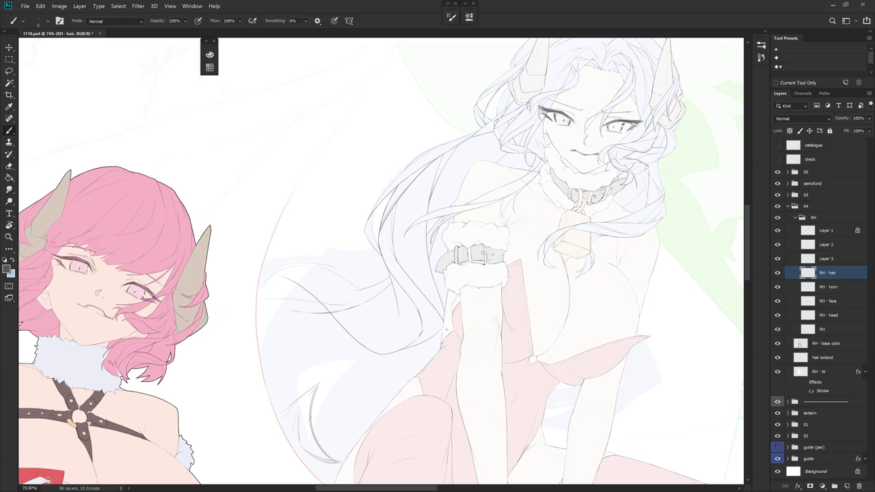
drag(481, 273, 387, 231)
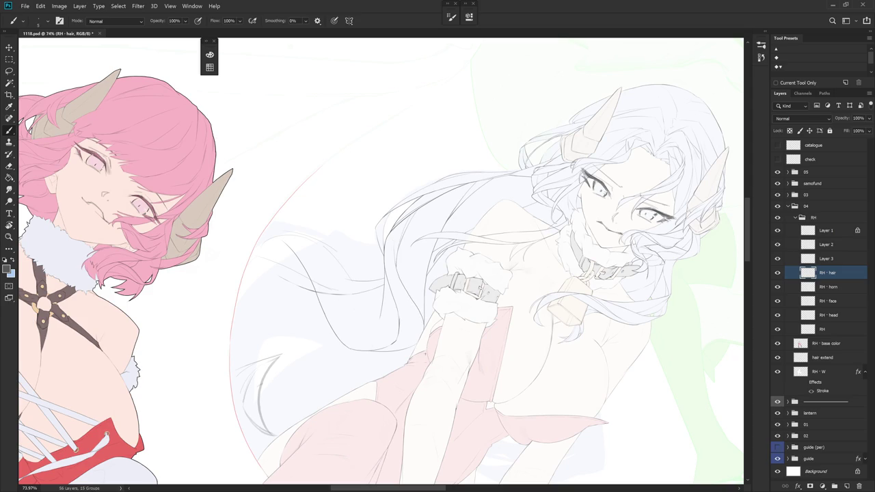
key(r)
key(Escape)
Touch up the strands with Brush and Eraser, then revert to an earlier Brush Tool history state
scroll(441, 225, up, 3)
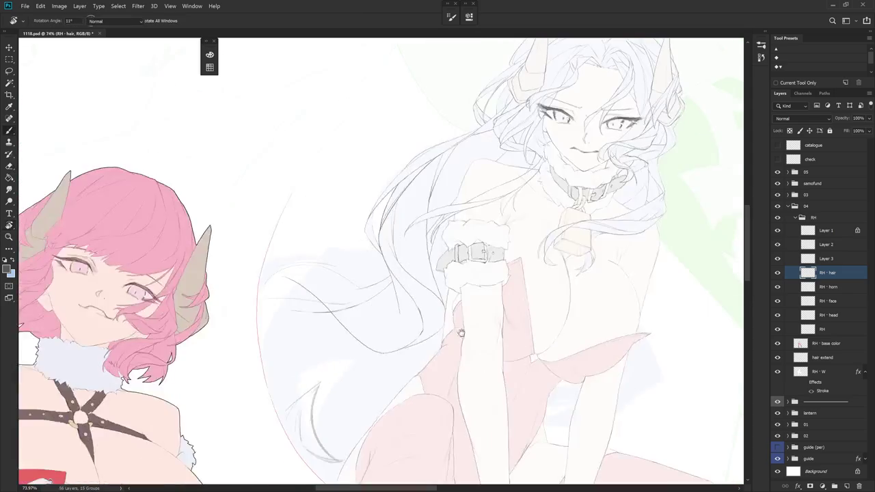
key(e)
key(b)
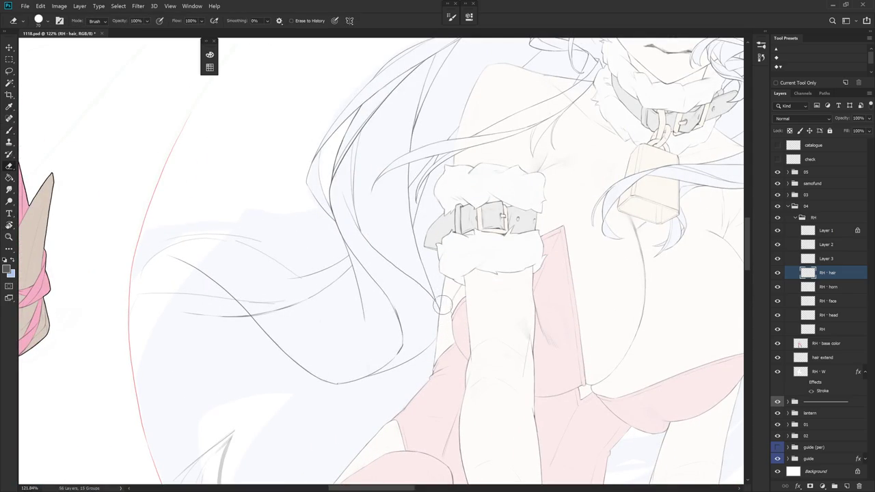
scroll(451, 307, down, 3)
mouse_move(466, 307)
mouse_down()
mouse_move(562, 337)
mouse_move(541, 375)
mouse_up()
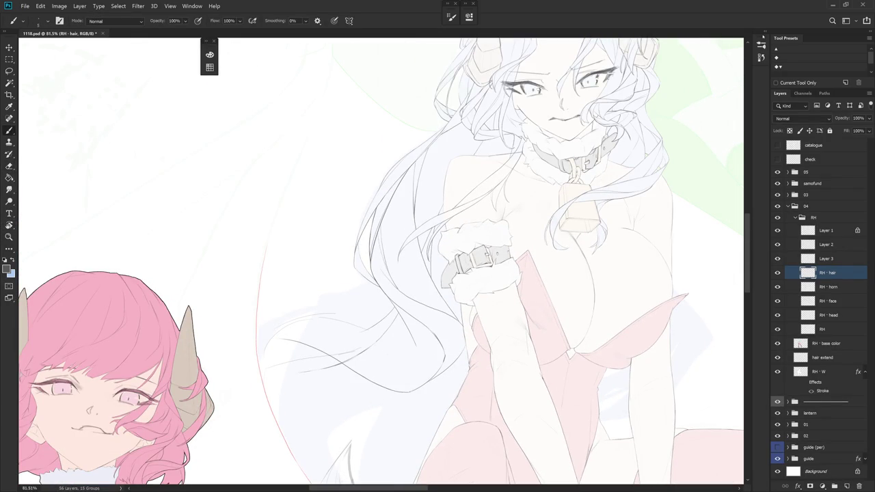
click(760, 57)
click(709, 401)
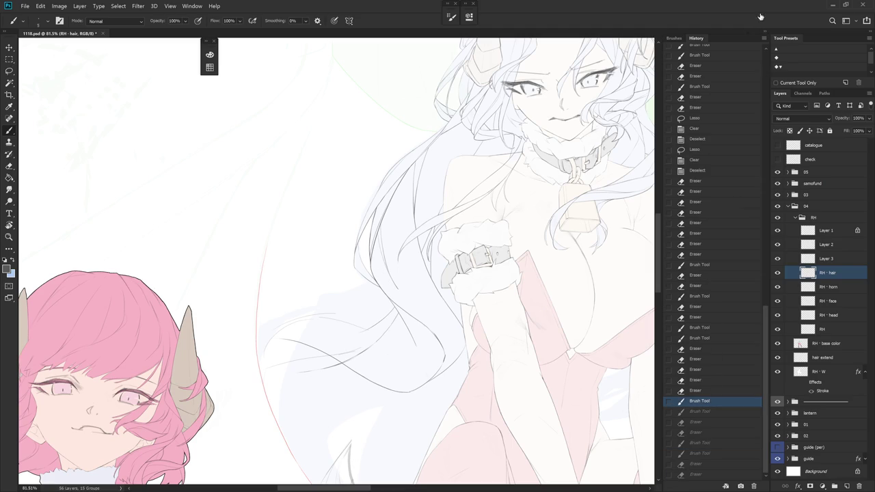
Collapse the Brushes/History panel group back to its icon strip
click(761, 58)
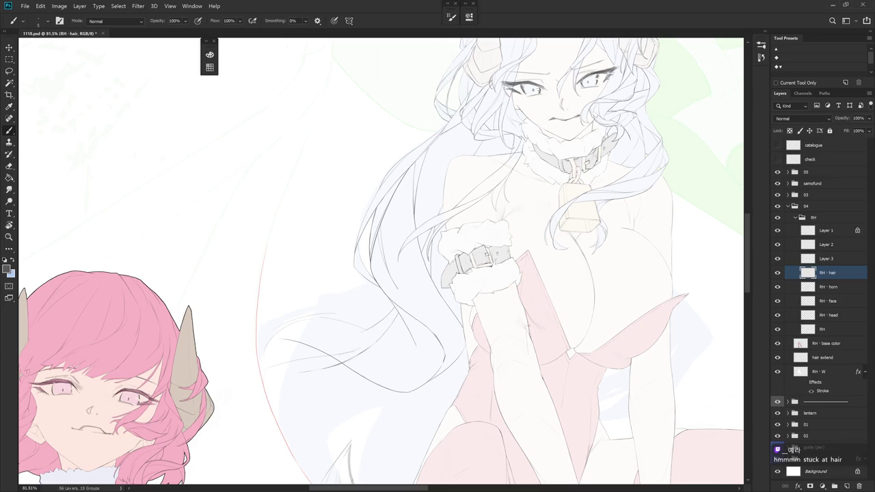
Zoom in on the girl's lower hair and rotate the canvas to about 45°
drag(483, 311, 494, 280)
scroll(437, 144, up, 2)
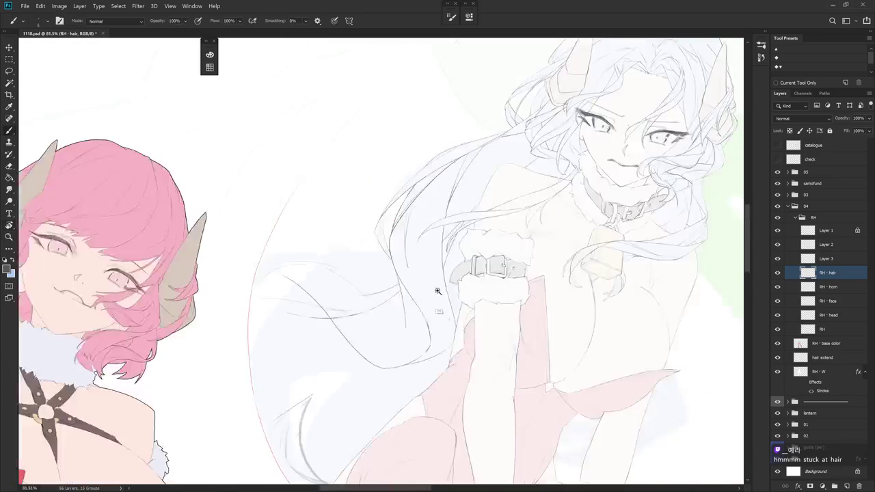
scroll(437, 143, up, 2)
key(e)
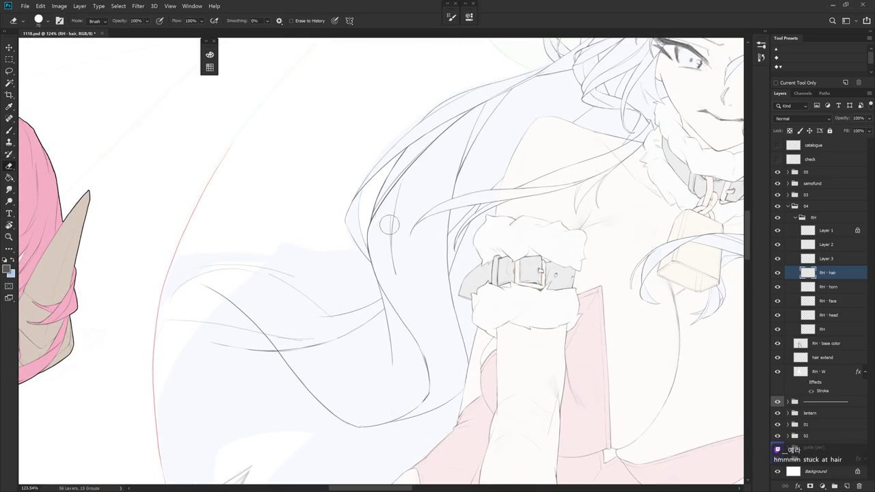
key(r)
click(478, 221)
drag(478, 221, 442, 335)
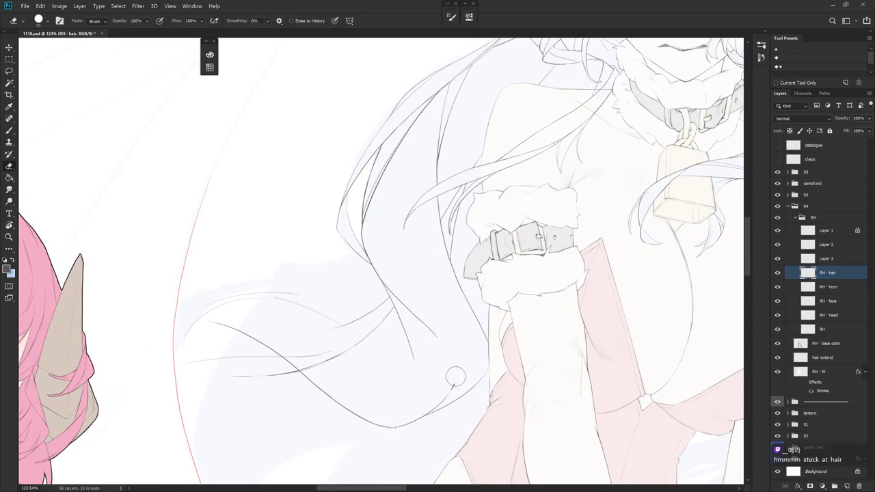
key(r)
drag(451, 382, 504, 321)
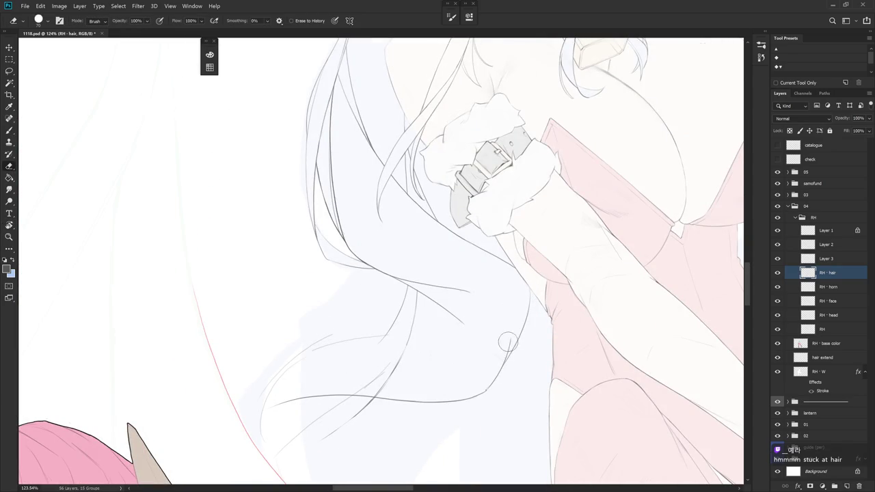
scroll(526, 342, down, 2)
drag(527, 342, 524, 335)
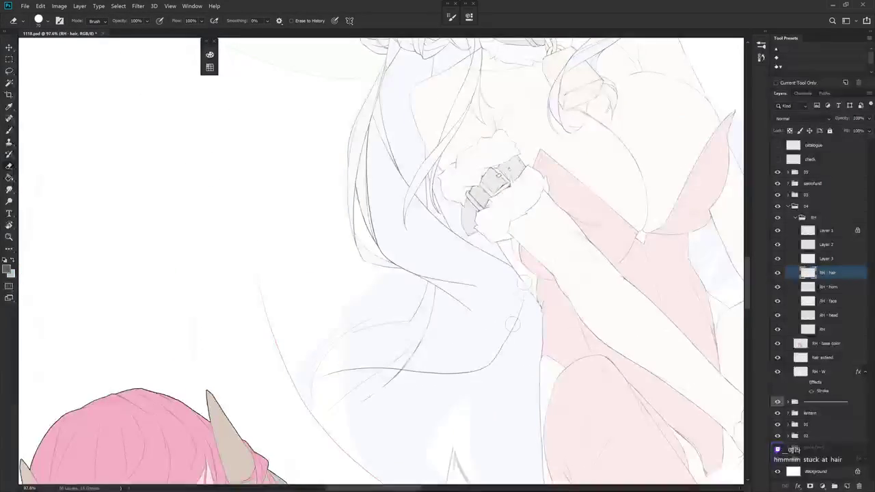
Turn the figure sideways and lengthen the short vertical hair line further down
key(b)
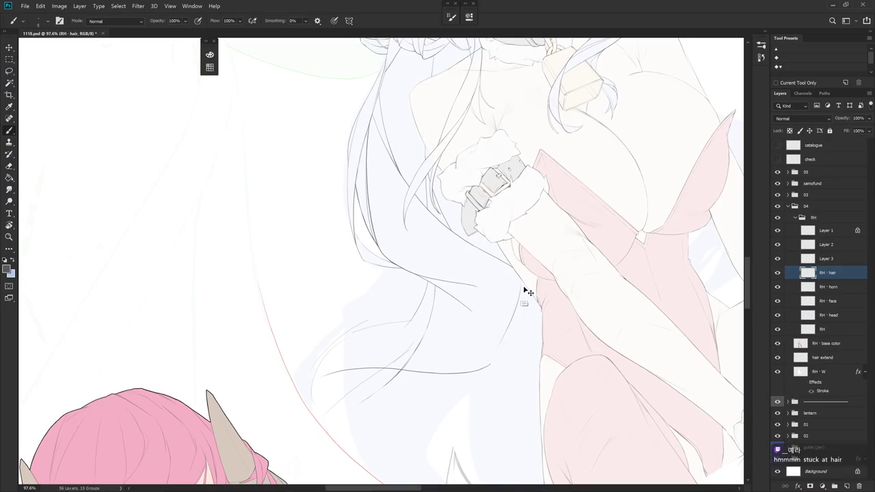
key(r)
drag(553, 361, 551, 365)
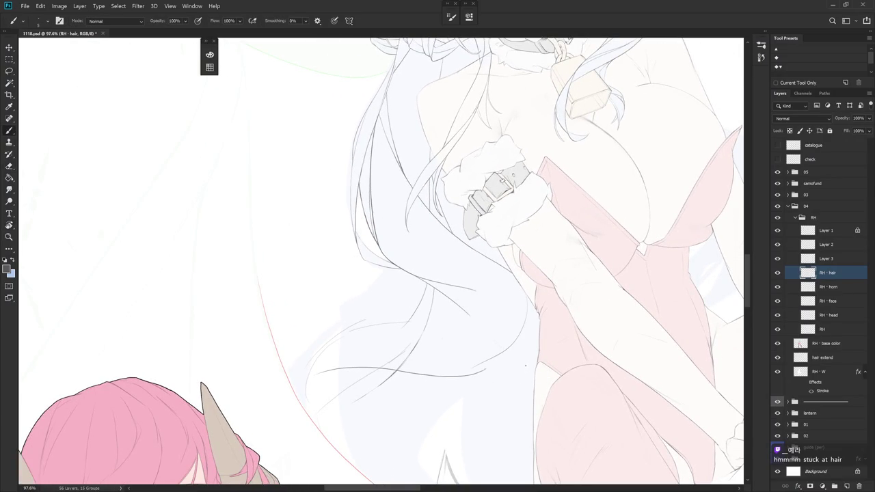
key(r)
drag(524, 366, 314, 348)
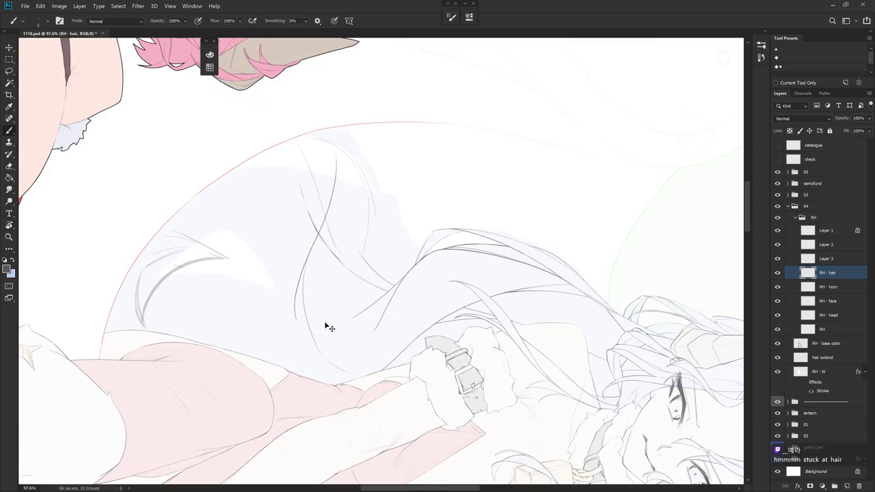
key(e)
mouse_move(294, 309)
mouse_down()
mouse_move(293, 333)
mouse_move(349, 366)
mouse_move(426, 434)
mouse_up()
key(b)
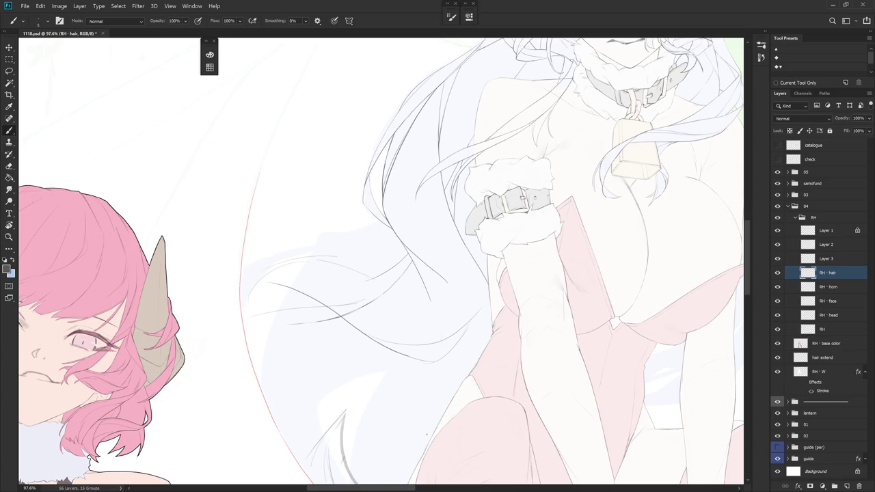
Erase a short stray stretch of hair line beside the arm
key(r)
drag(426, 434, 366, 437)
key(e)
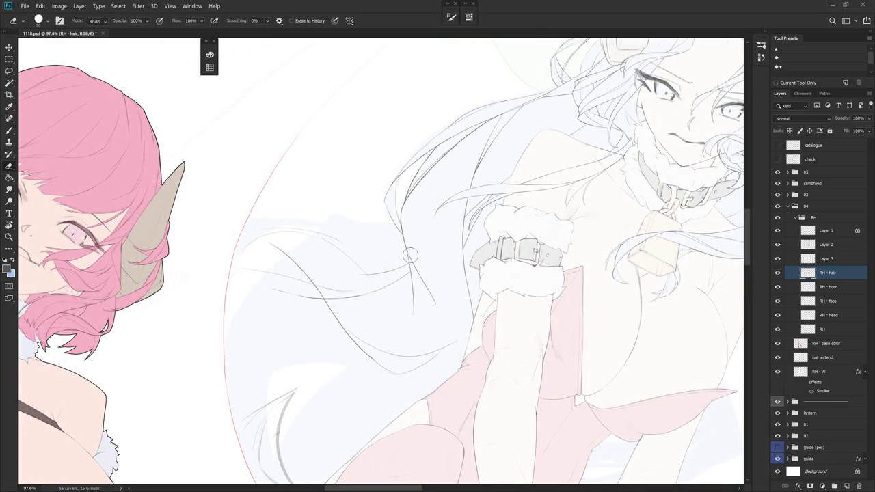
drag(428, 291, 438, 304)
key(r)
drag(442, 266, 508, 348)
key(b)
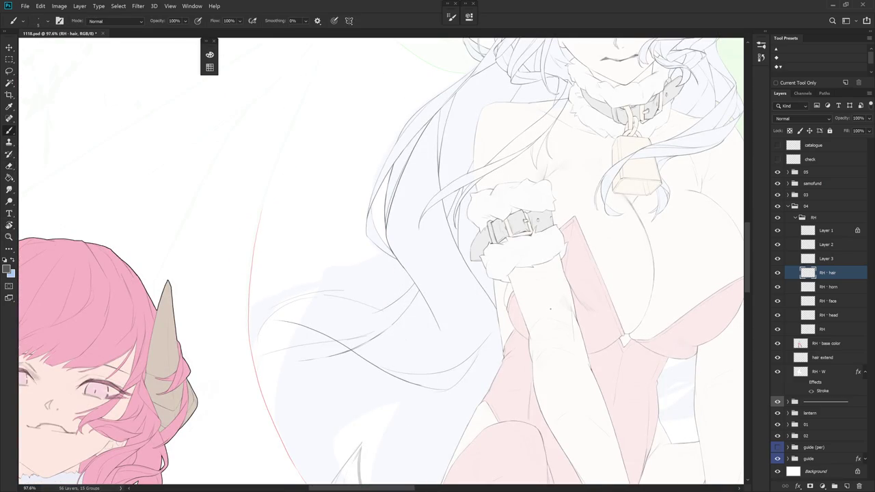
Draw a thin strand toward the arm after two undone attempts, plus a short strand beside it
key(r)
drag(549, 311, 456, 314)
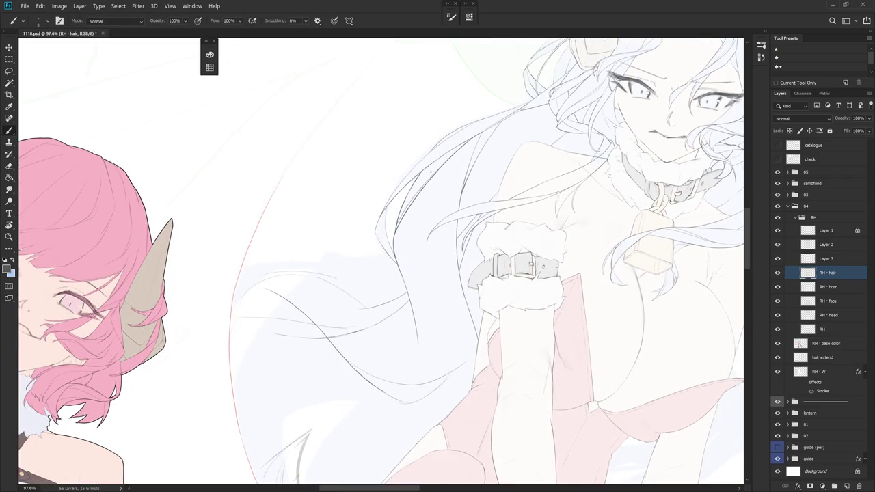
mouse_move(410, 223)
mouse_down()
mouse_move(415, 268)
mouse_move(445, 309)
mouse_up()
key(ctrl+z)
drag(409, 228, 412, 298)
key(ctrl+z)
drag(415, 198, 408, 292)
key(r)
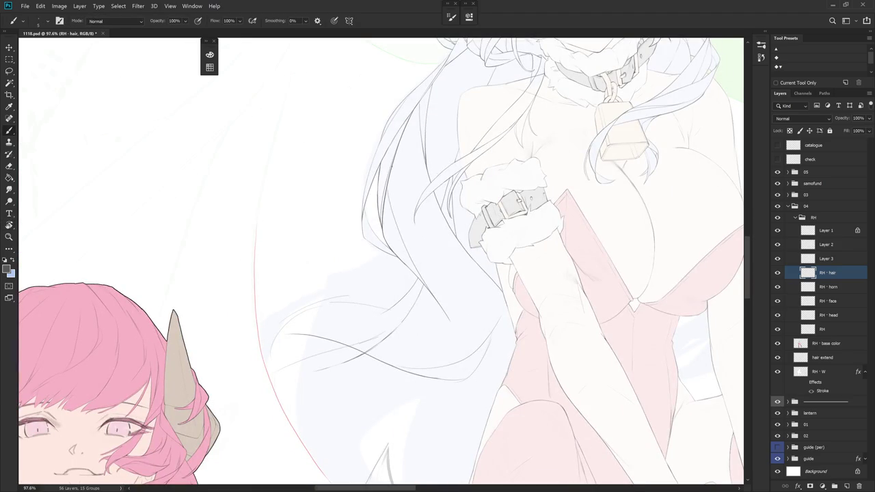
drag(393, 198, 402, 233)
key(r)
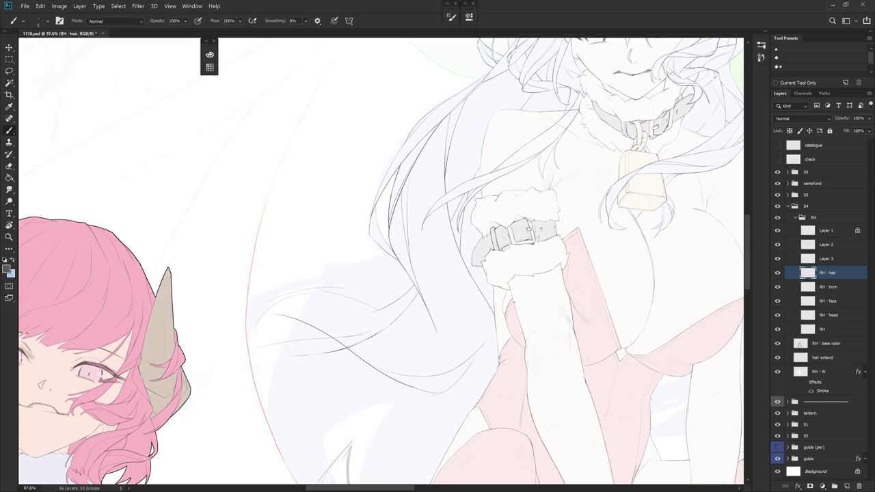
key(r)
drag(512, 348, 489, 305)
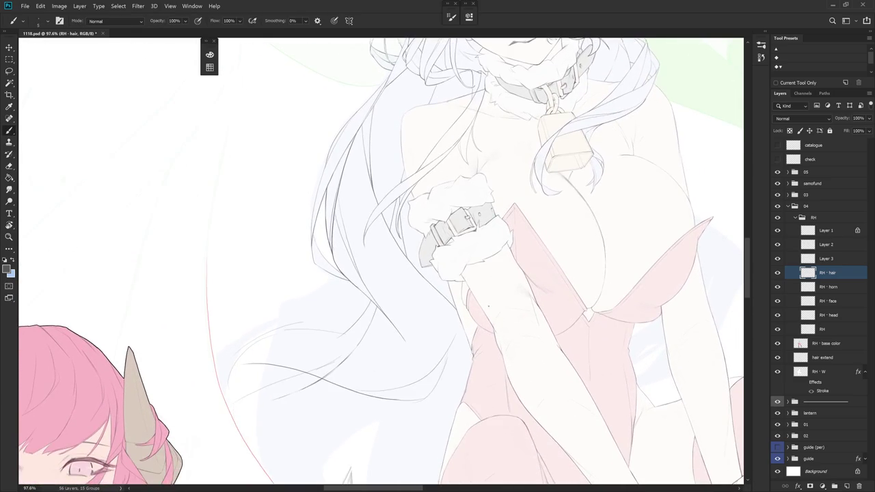
scroll(489, 306, down, 3)
scroll(492, 307, down, 3)
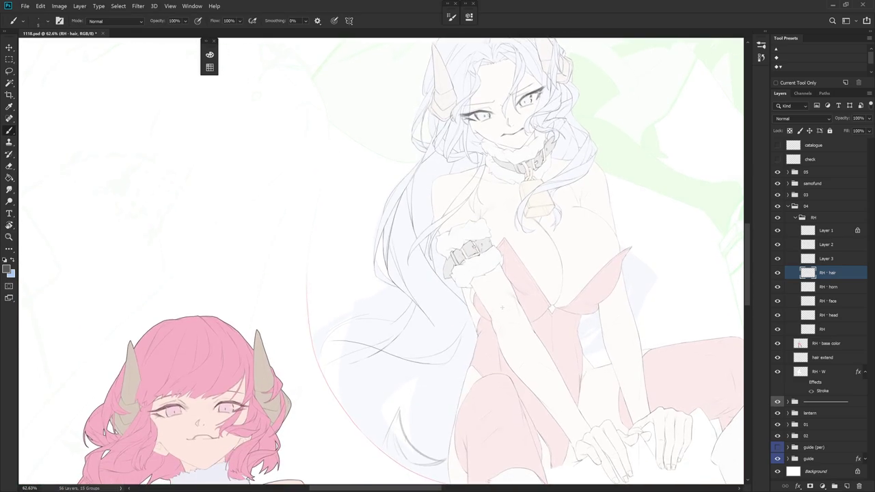
Rotate the arm upright, zoom in, and erase the faint sketchy strand in the lower hair
drag(497, 310, 493, 344)
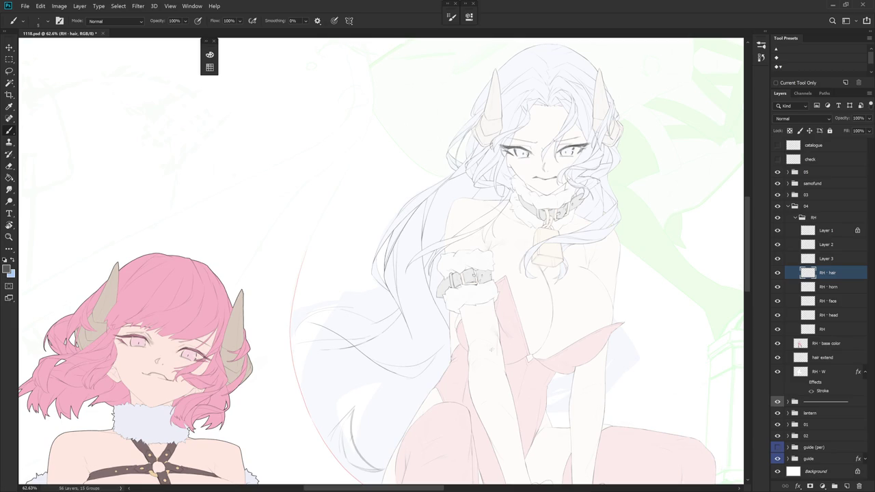
drag(462, 385, 456, 309)
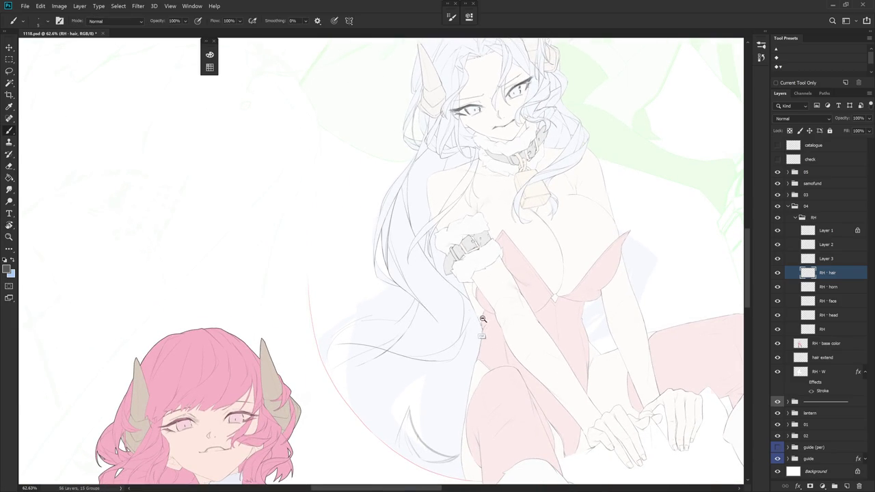
scroll(478, 330, up, 3)
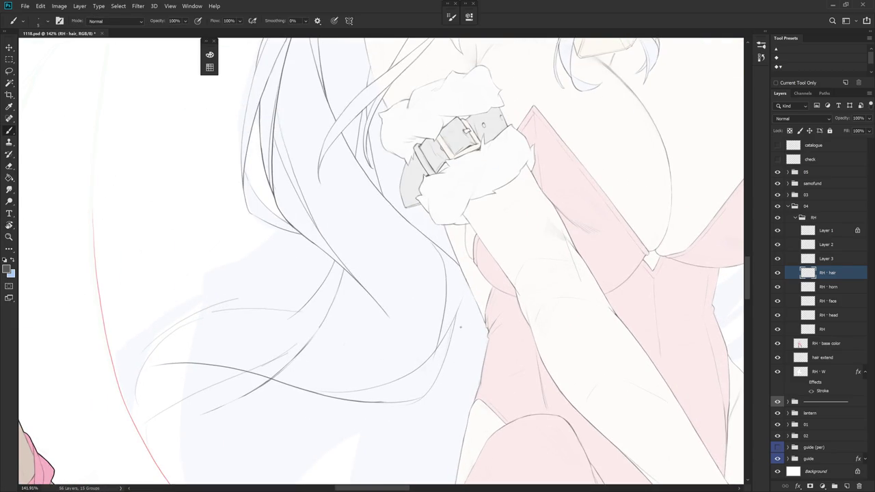
drag(454, 330, 470, 274)
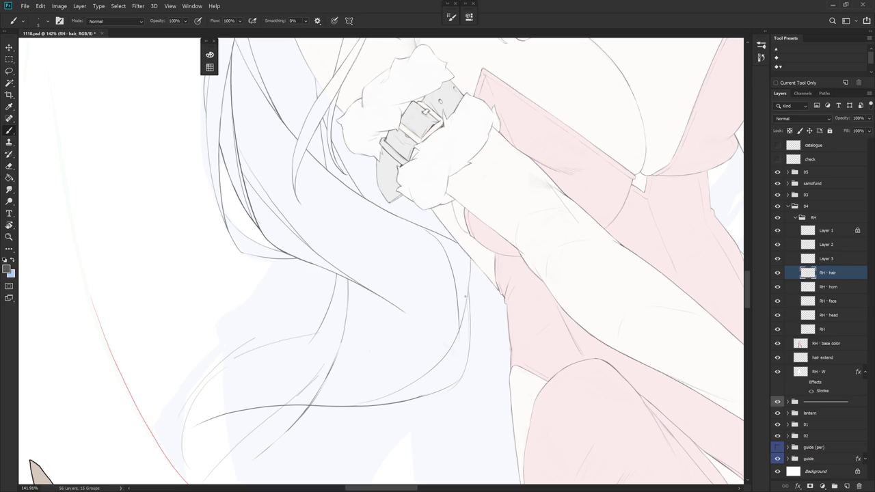
key(e)
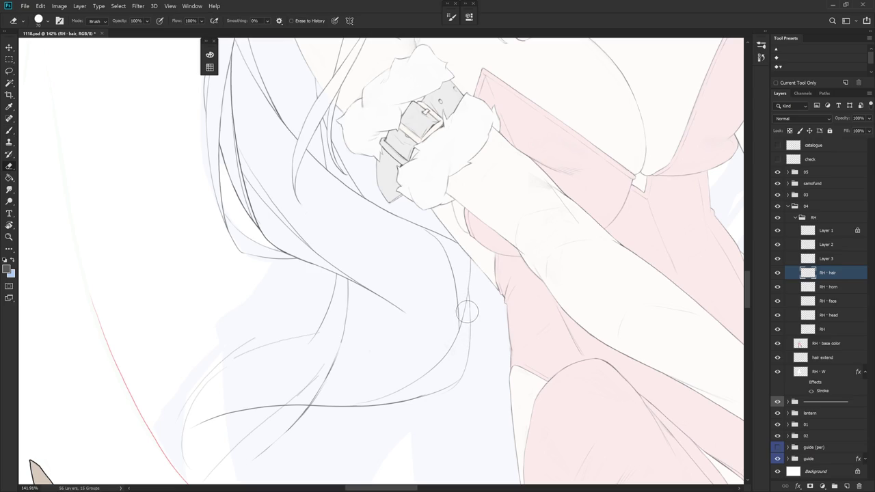
mouse_move(469, 295)
mouse_down()
mouse_move(508, 332)
mouse_move(367, 232)
mouse_up()
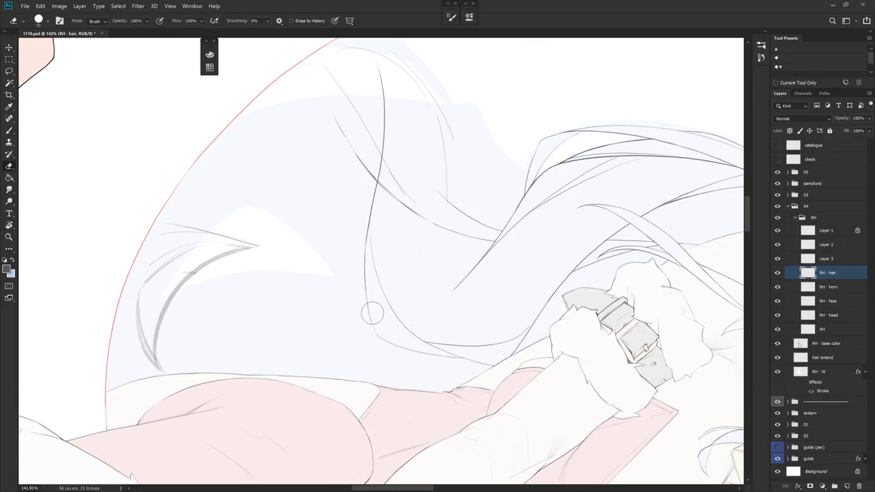
key(b)
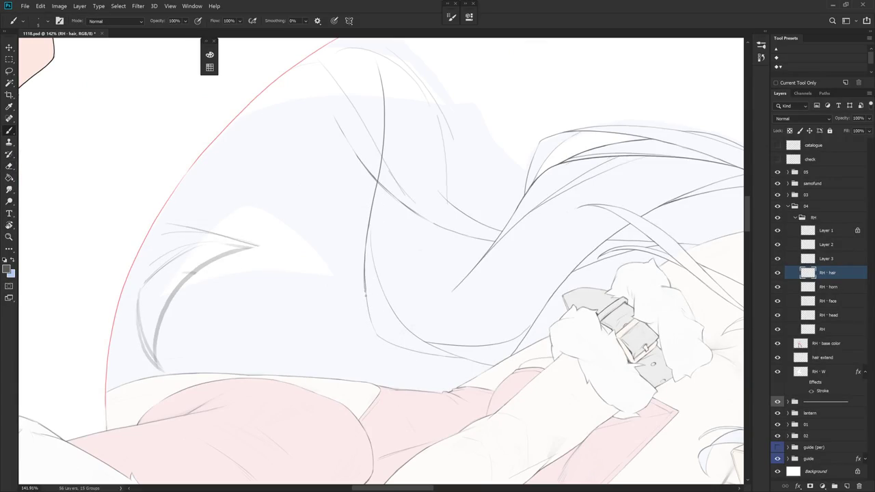
key(e)
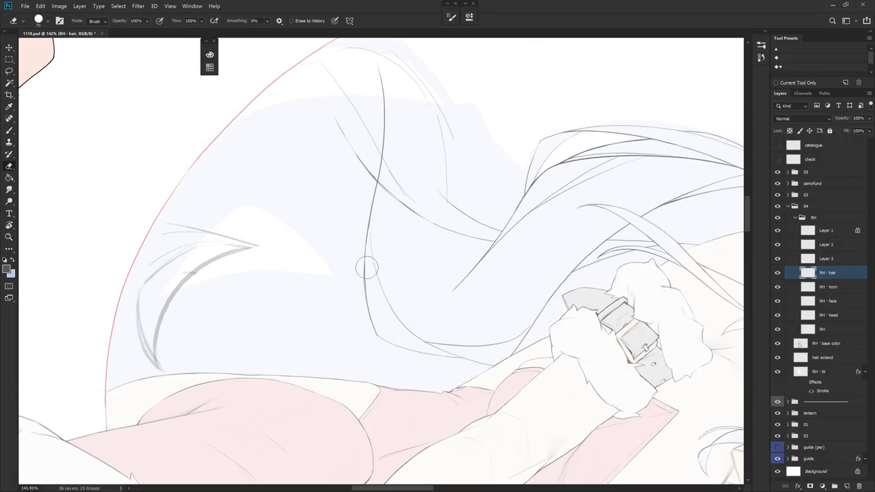
drag(365, 257, 369, 314)
Redraw the hair line with the Brush, then rotate the view and zoom out to check
key(b)
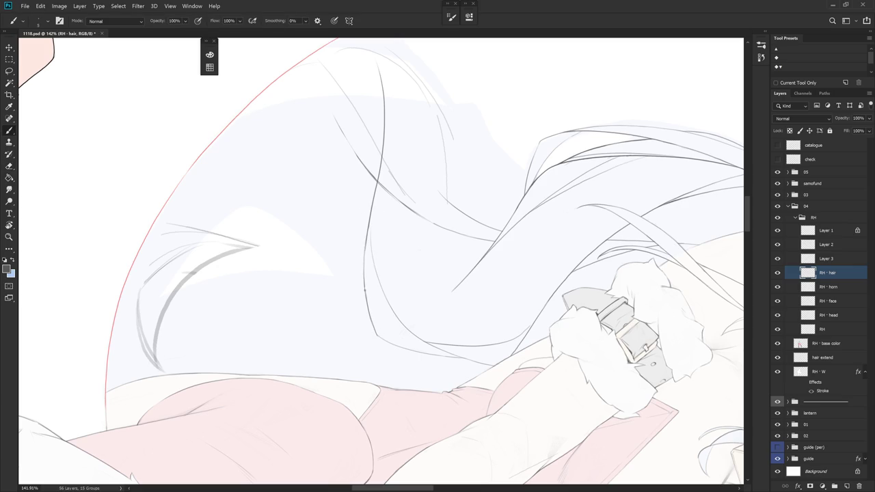
key(e)
mouse_move(377, 348)
mouse_down()
mouse_move(464, 318)
mouse_move(469, 261)
mouse_up()
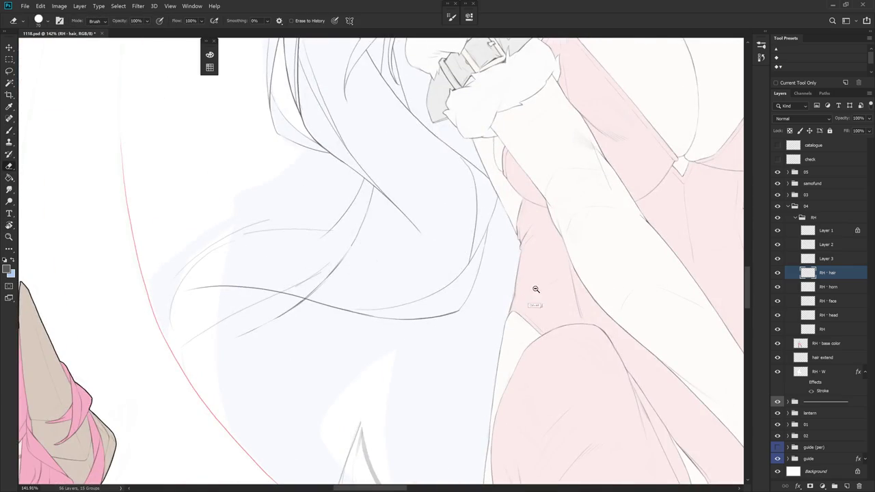
scroll(538, 299, down, 3)
key(b)
key(r)
mouse_move(506, 323)
mouse_down()
mouse_move(469, 371)
mouse_move(504, 322)
mouse_up()
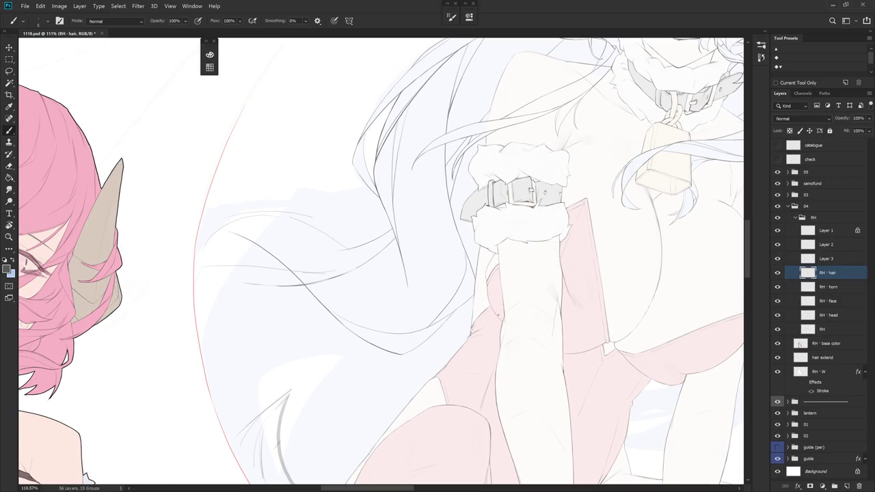
key(r)
drag(449, 376, 457, 213)
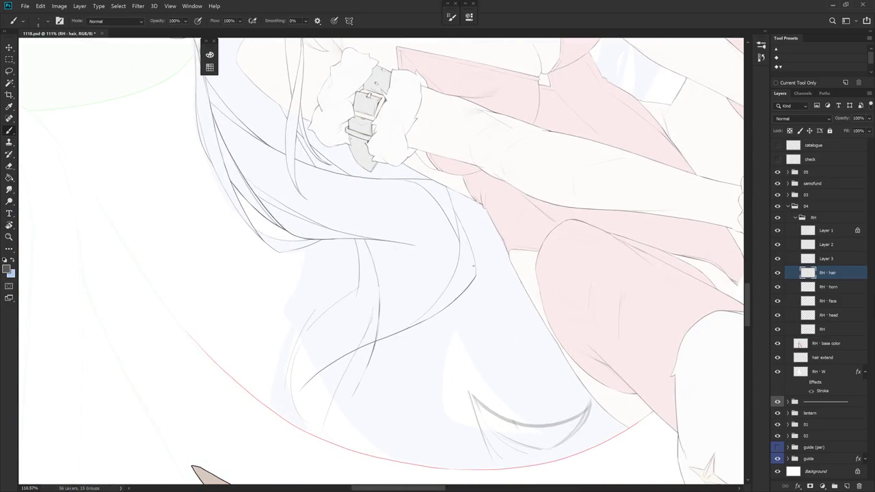
scroll(471, 264, down, 6)
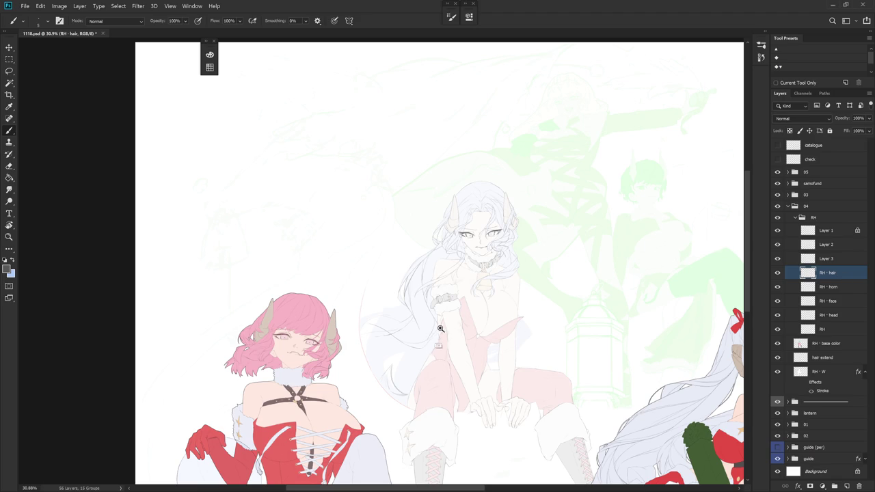
Lasso-select part of the white hair beside the wrist cuff, then return to the Brush
scroll(430, 335, up, 5)
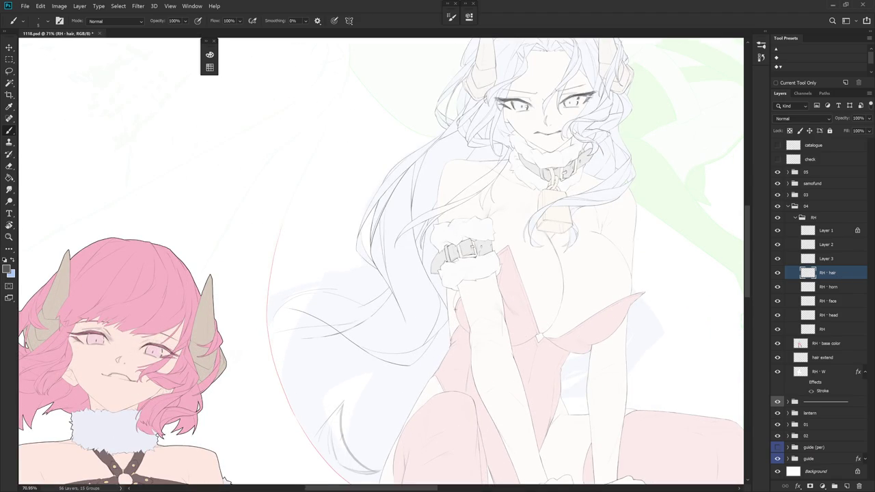
key(l)
mouse_move(449, 326)
mouse_down()
mouse_move(369, 348)
mouse_move(424, 370)
mouse_up()
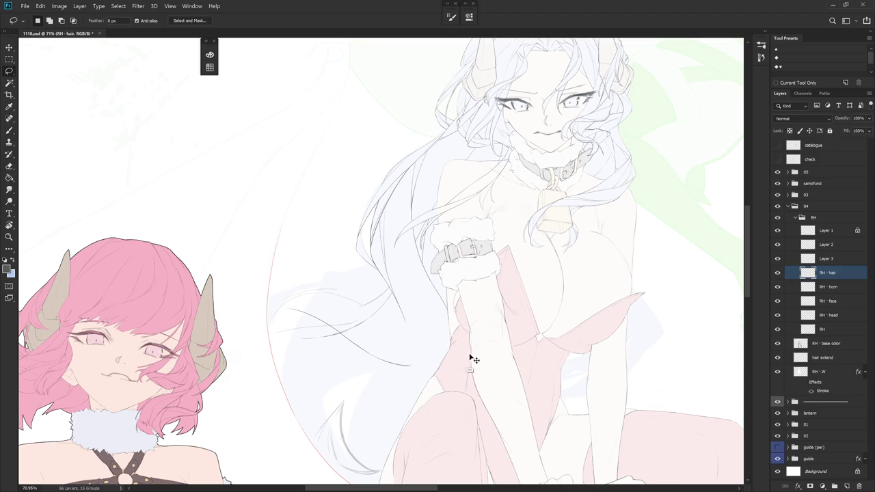
key(b)
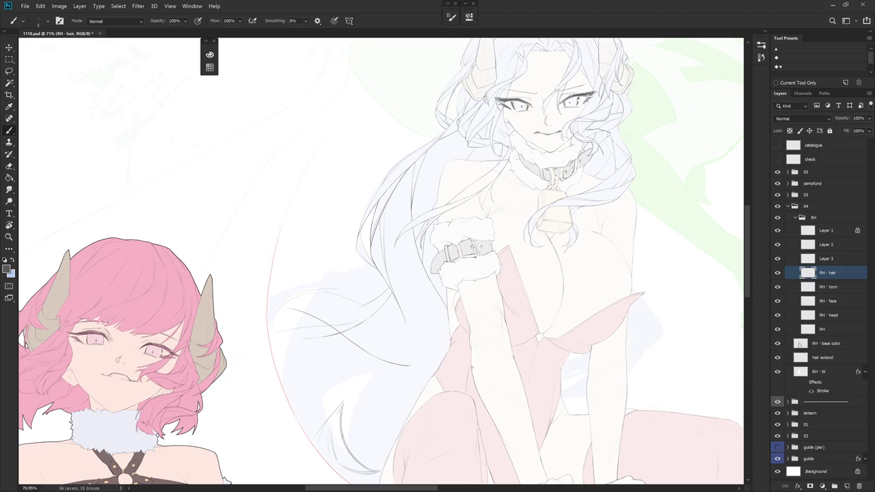
Rotate the canvas to a level angle and draw a short hair line beside the wrist belt
mouse_move(410, 293)
mouse_down()
mouse_move(436, 287)
mouse_move(426, 338)
mouse_up()
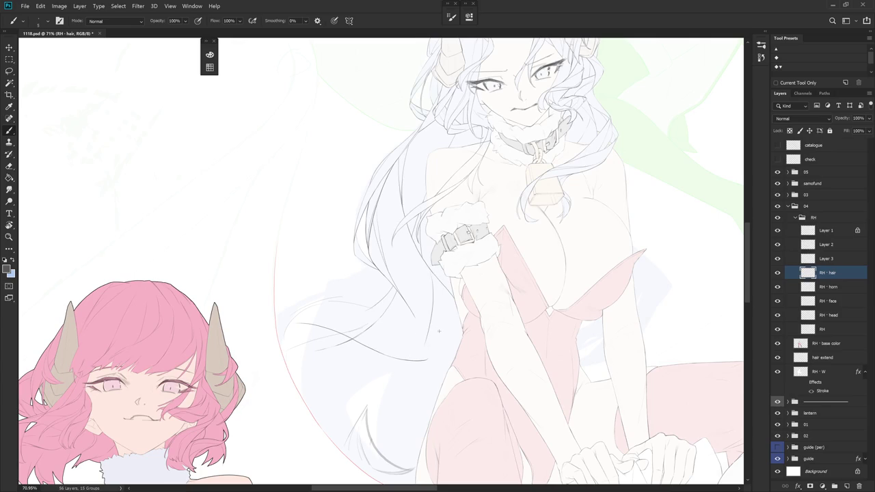
drag(463, 365, 481, 315)
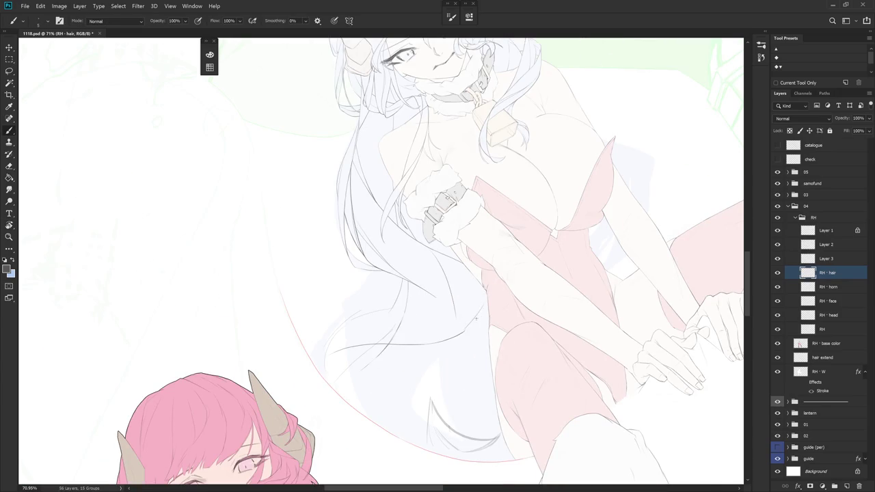
mouse_move(529, 293)
mouse_down()
mouse_move(430, 381)
mouse_move(512, 341)
mouse_up()
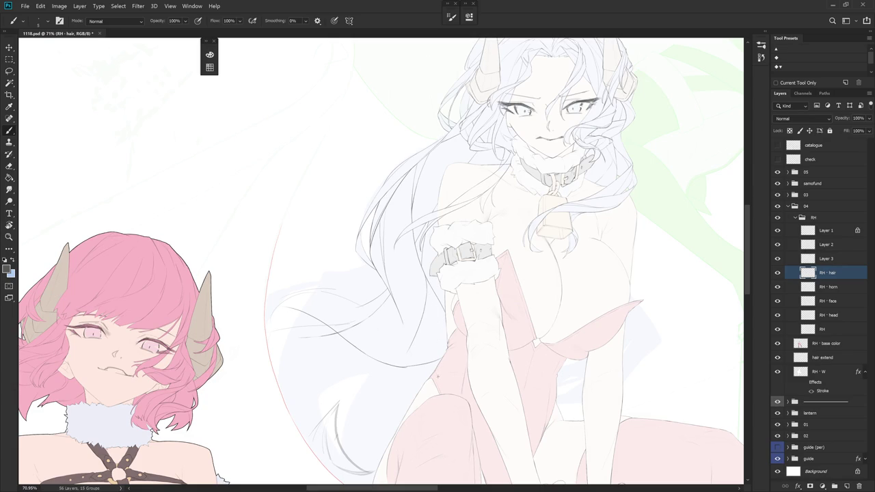
mouse_move(430, 413)
mouse_down()
mouse_move(357, 413)
mouse_move(458, 326)
mouse_up()
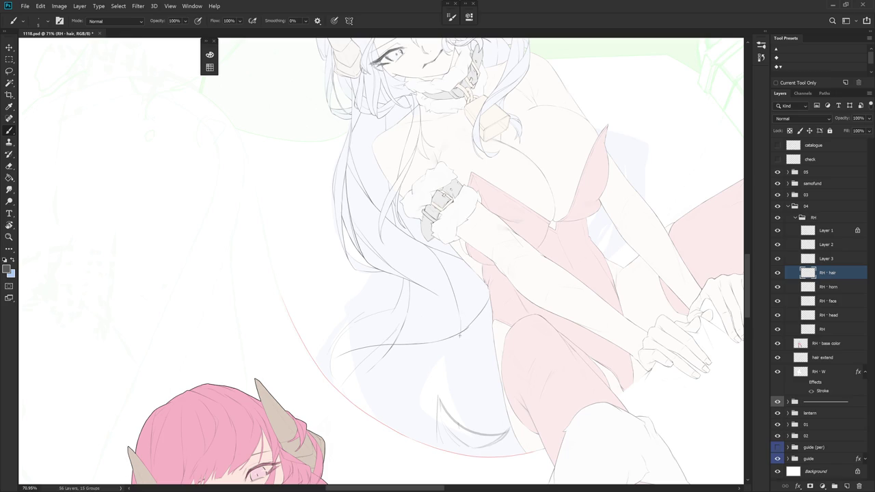
key(e)
key(b)
drag(479, 308, 472, 322)
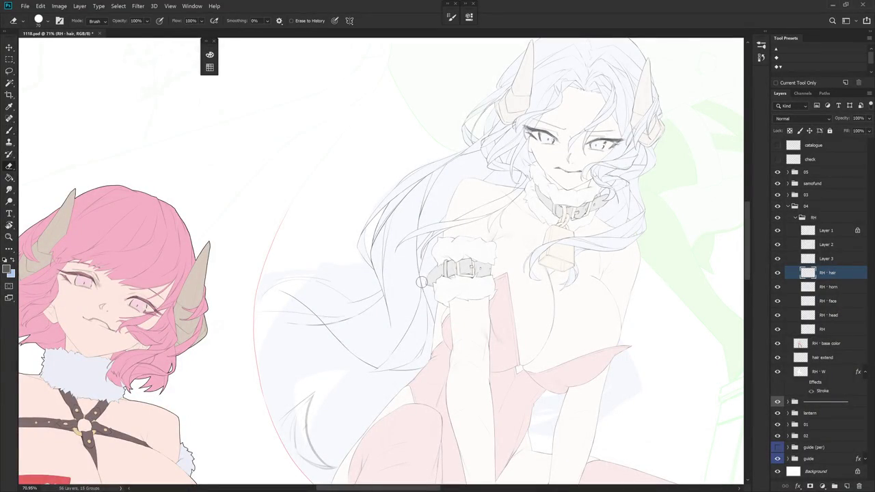
scroll(422, 285, up, 3)
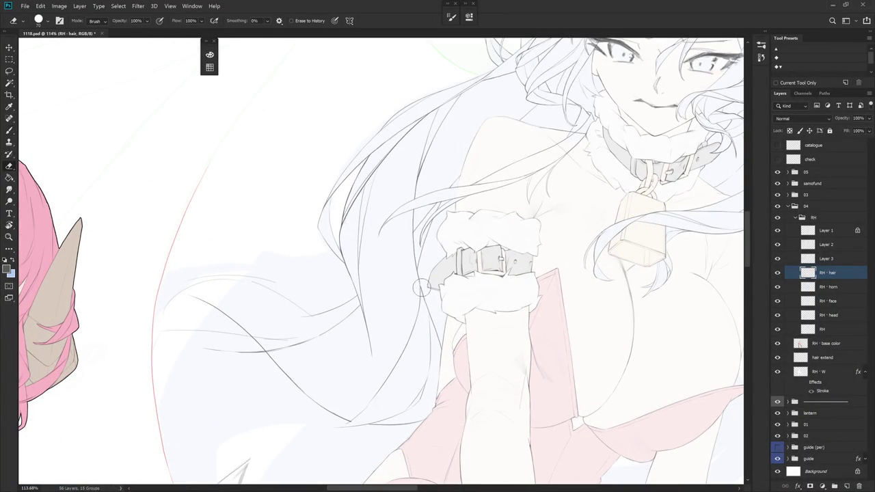
drag(427, 283, 422, 299)
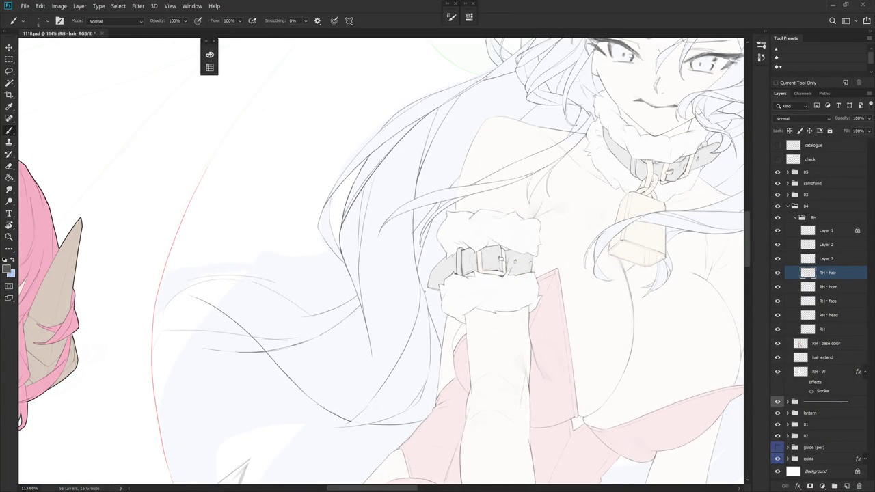
Re-angle the view and darken the hair line beside the arm
drag(454, 370, 471, 328)
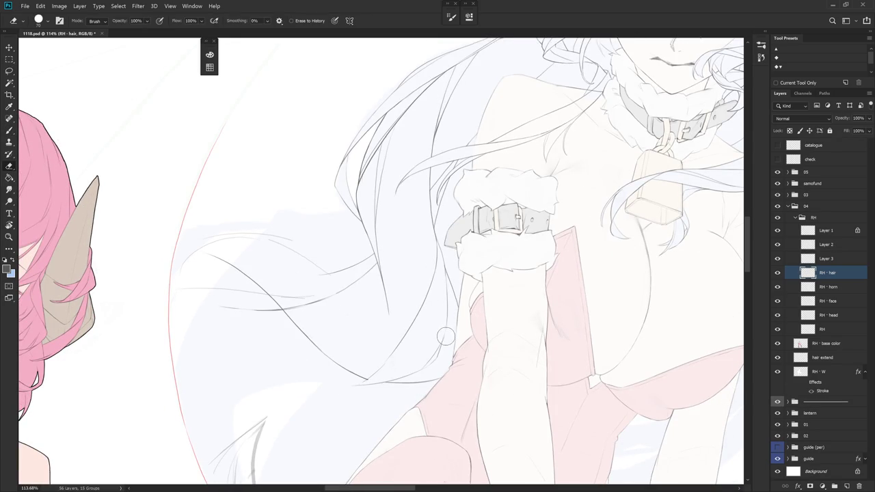
mouse_move(442, 327)
mouse_down()
mouse_move(435, 403)
mouse_move(327, 321)
mouse_move(332, 329)
mouse_up()
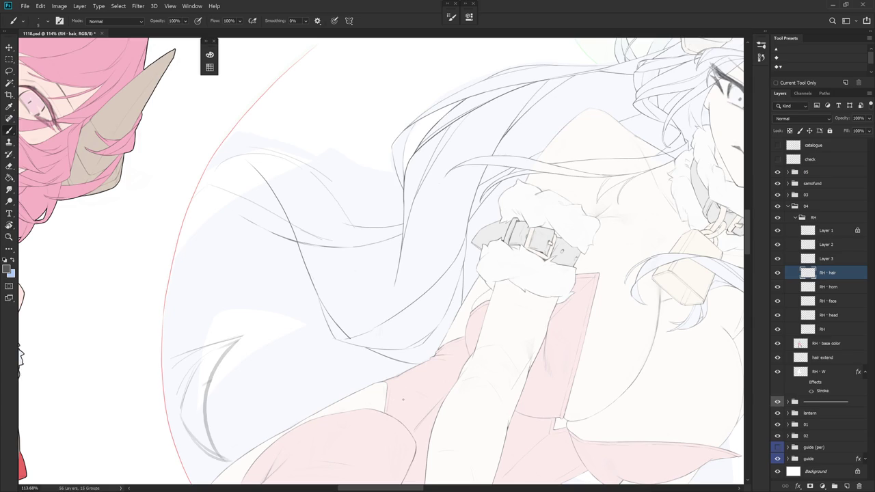
drag(21, 356, 444, 316)
key(e)
key(r)
mouse_move(462, 279)
mouse_down()
mouse_move(467, 373)
mouse_move(377, 354)
mouse_up()
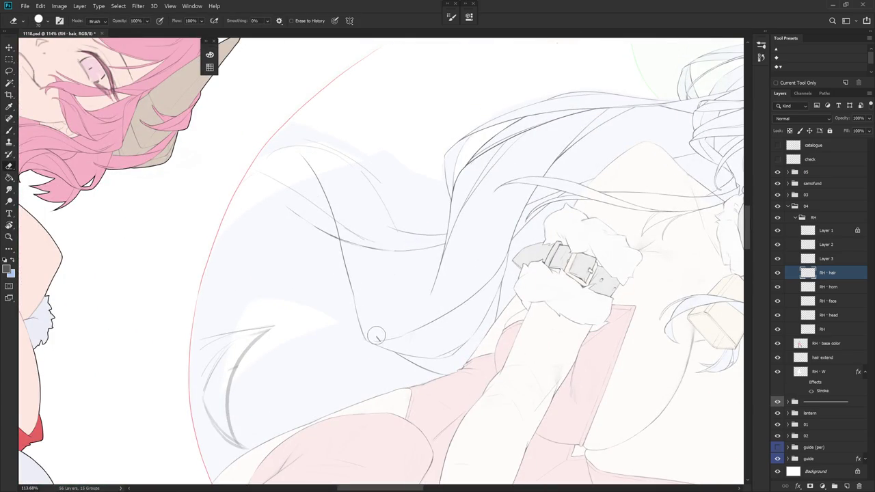
key(b)
drag(350, 257, 352, 302)
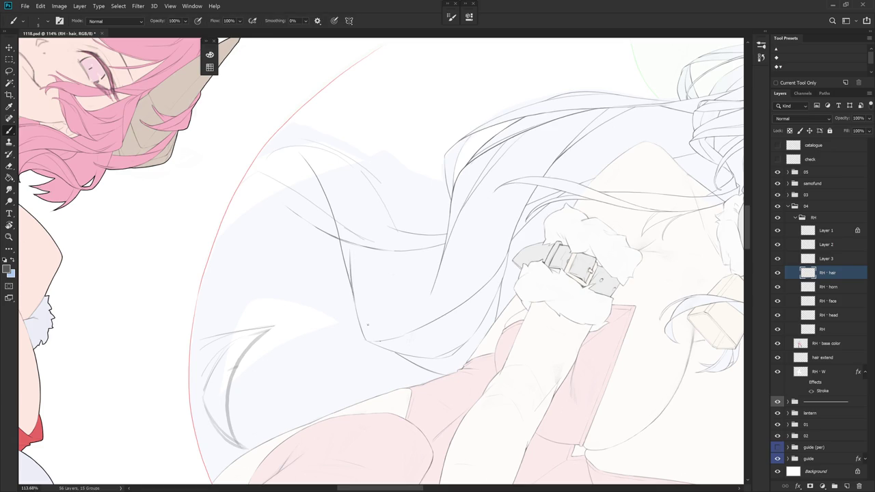
Turn the arm vertical and add a dark stroke extending the hair line downward
key(r)
mouse_move(511, 392)
mouse_down()
mouse_move(465, 309)
mouse_move(478, 297)
mouse_move(511, 346)
mouse_up()
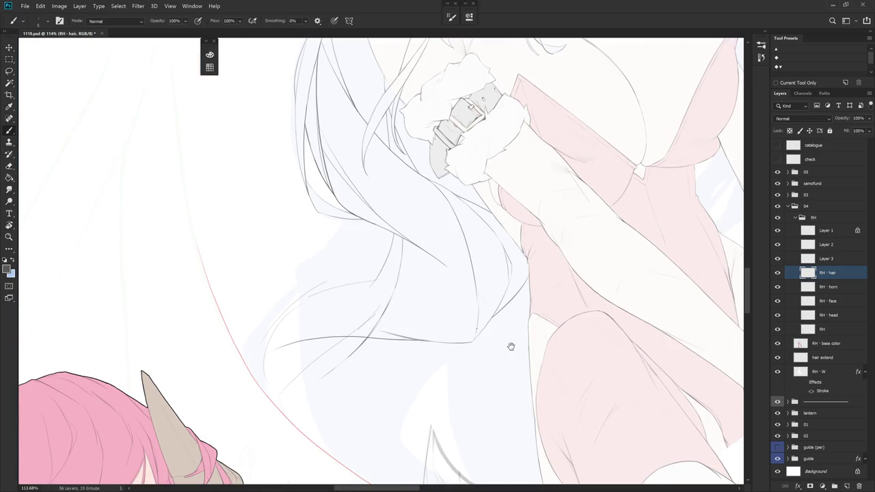
key(r)
drag(479, 318, 438, 369)
key(r)
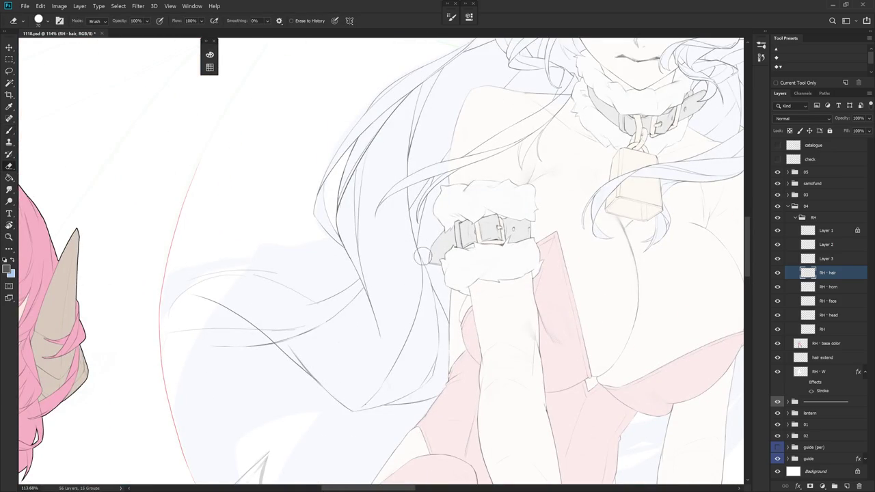
drag(422, 252, 414, 247)
key(e)
key(b)
drag(421, 251, 423, 295)
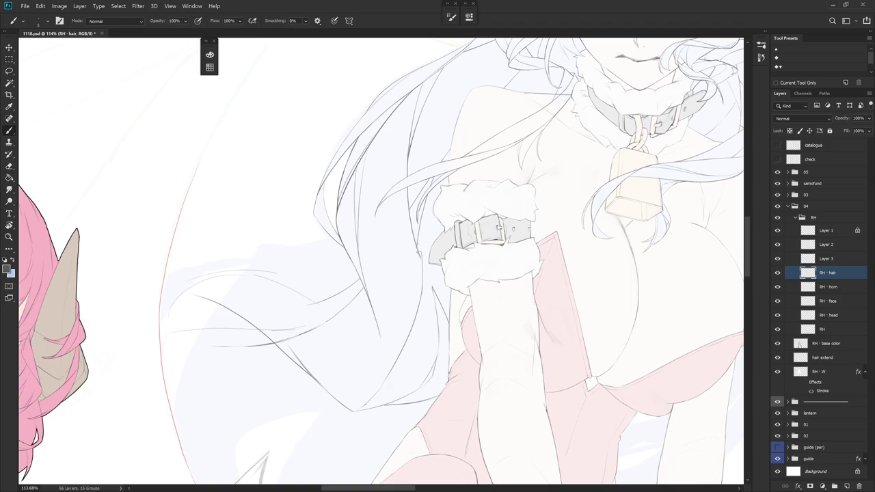
drag(420, 251, 433, 303)
key(r)
scroll(437, 294, down, 5)
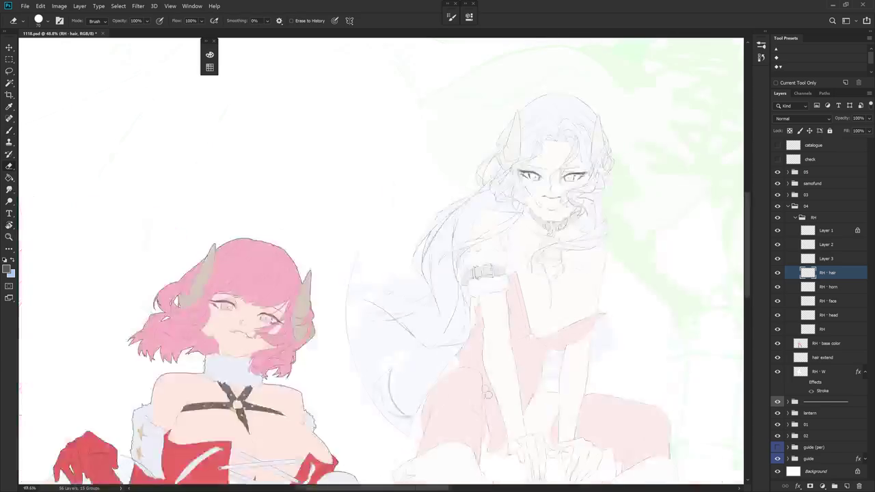
key(e)
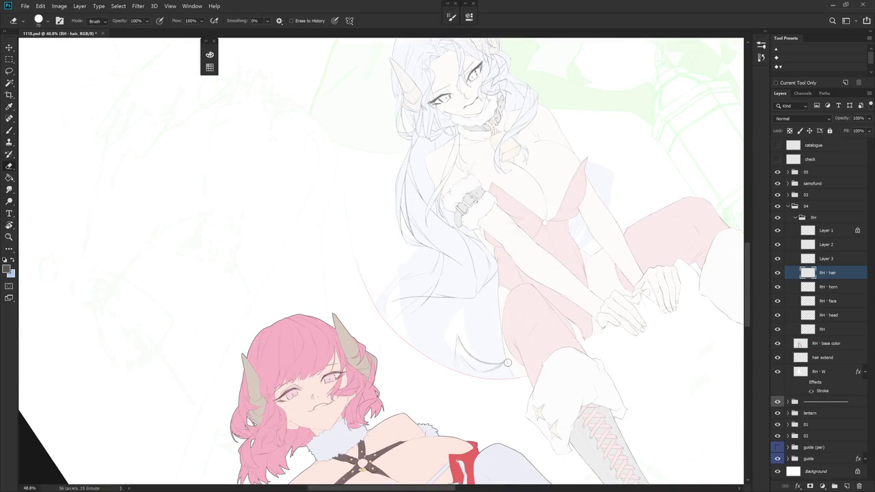
scroll(507, 362, up, 5)
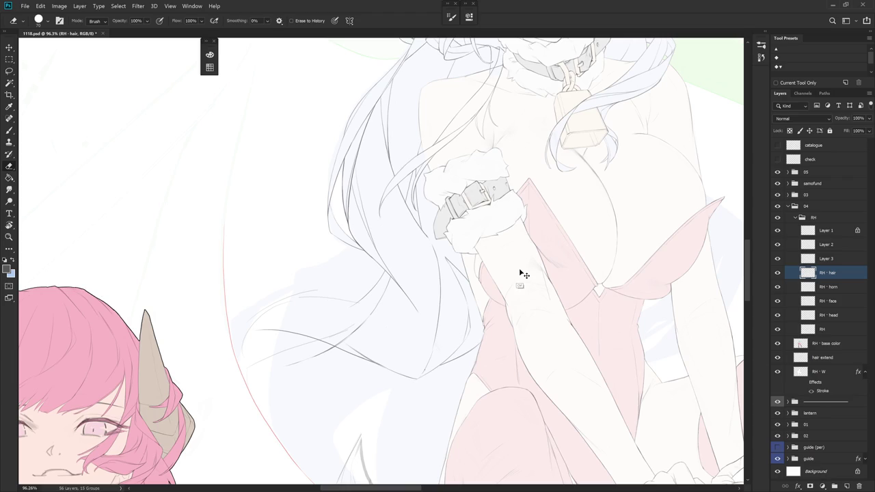
key(r)
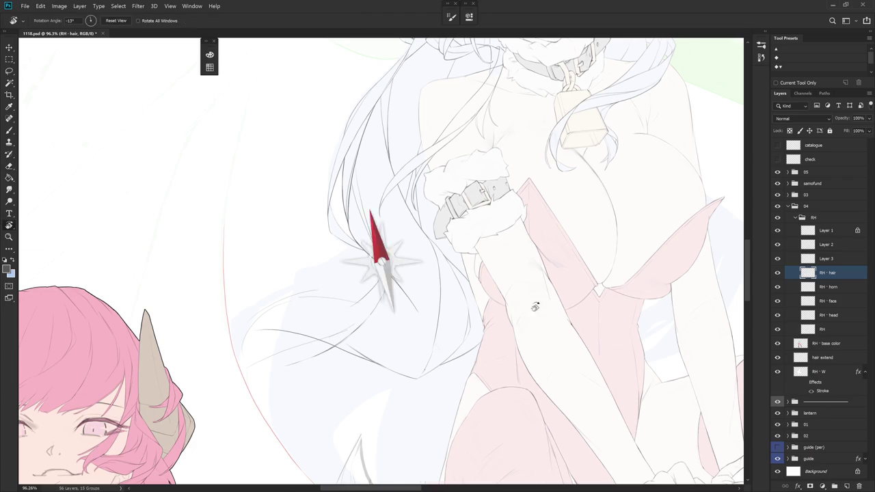
drag(540, 289, 529, 325)
key(b)
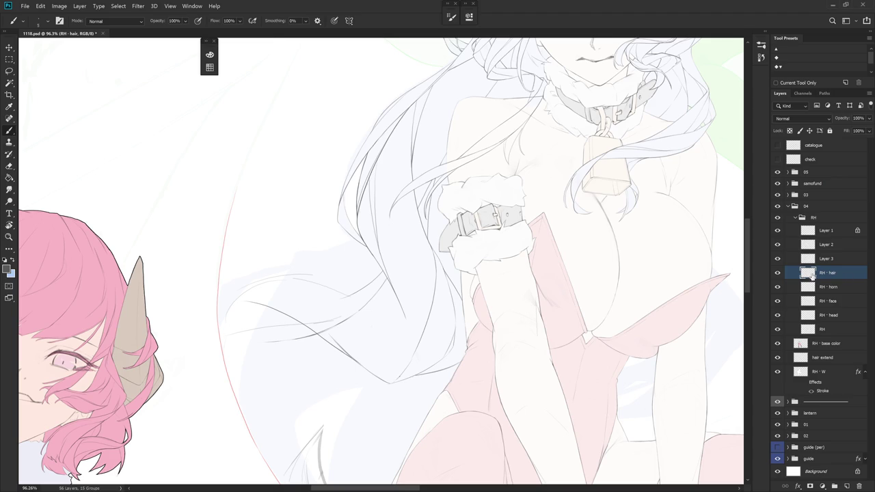
scroll(382, 261, up, 2)
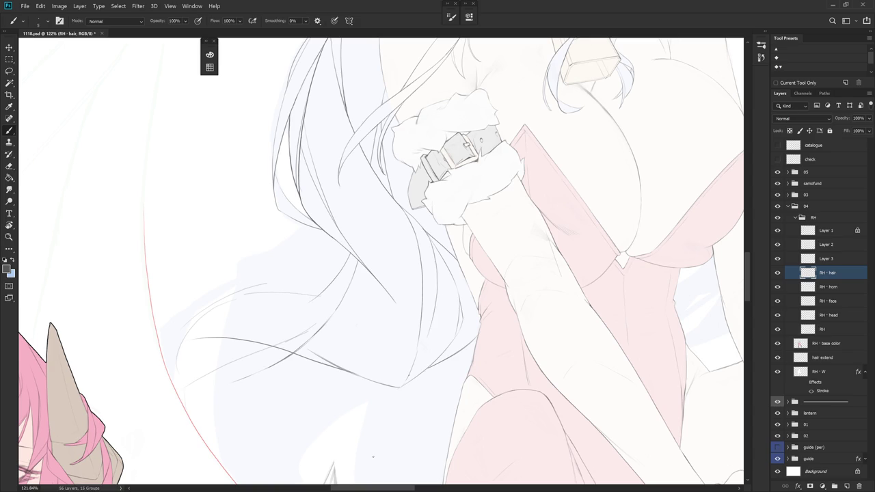
Tilt the canvas steeper and erase a hair line segment near the arm
key(r)
drag(502, 353, 514, 317)
key(b)
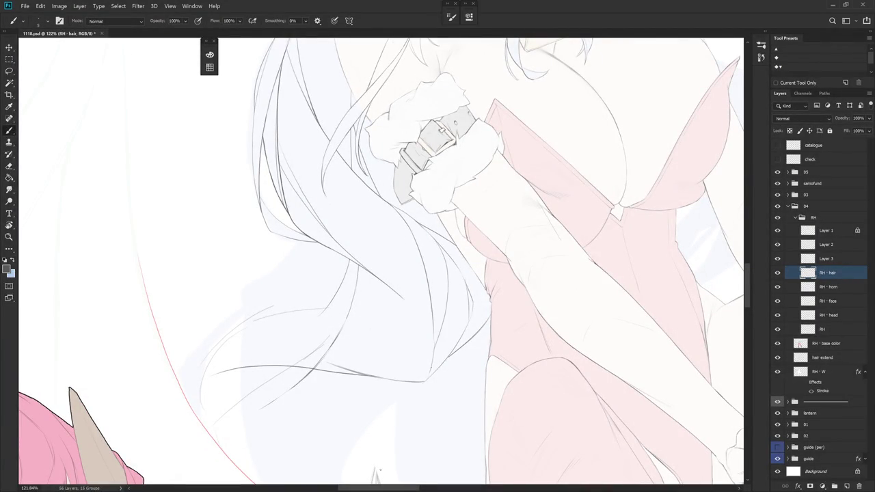
drag(410, 356, 477, 369)
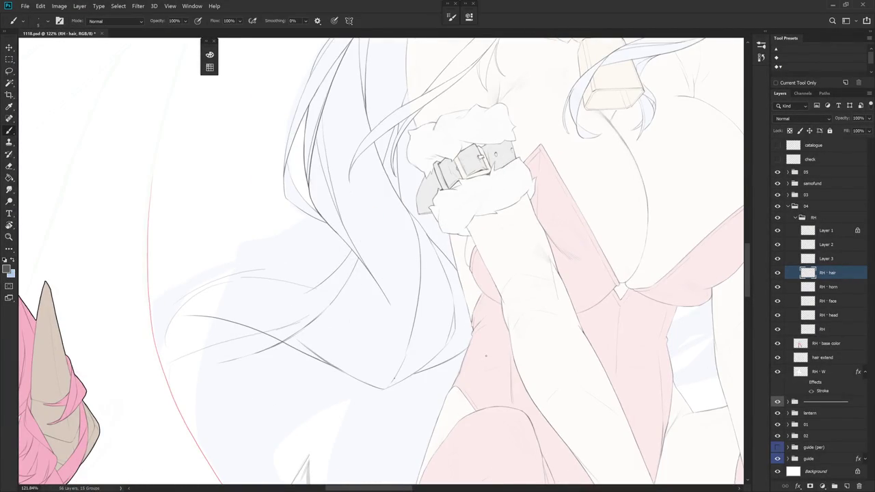
key(e)
drag(446, 277, 453, 332)
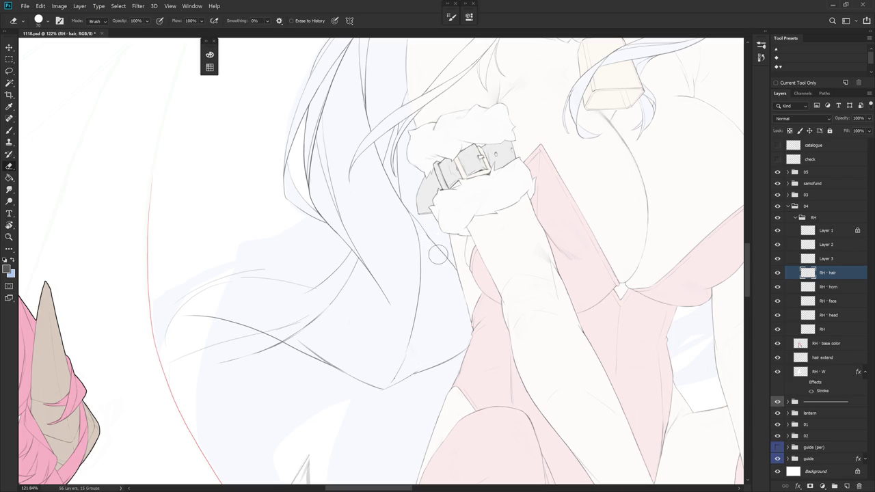
Draw a hair edge line beside the arm, undoing and redrawing the attempts
key(b)
drag(432, 249, 444, 277)
key(ctrl+z)
drag(429, 239, 461, 343)
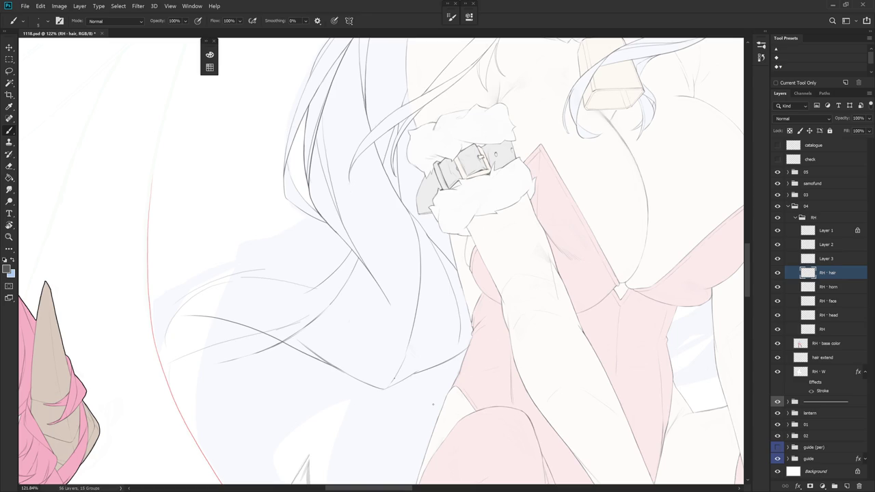
key(ctrl+z)
key(ctrl+z)
mouse_move(434, 250)
mouse_down()
mouse_move(464, 335)
mouse_move(455, 354)
mouse_up()
key(ctrl+z)
Rotate the canvas and add short strokes along the hair edge
mouse_move(456, 392)
mouse_down()
mouse_move(490, 353)
mouse_move(477, 207)
mouse_up()
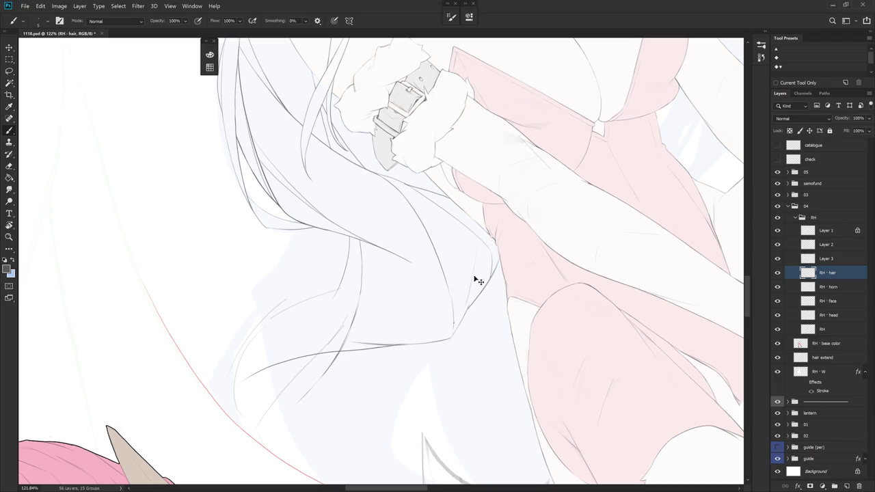
drag(475, 283, 472, 296)
mouse_move(506, 260)
mouse_down()
mouse_move(458, 342)
mouse_move(476, 273)
mouse_move(484, 316)
mouse_move(471, 336)
mouse_up()
mouse_move(398, 279)
mouse_down()
mouse_move(414, 338)
mouse_move(504, 297)
mouse_move(492, 328)
mouse_move(462, 162)
mouse_move(469, 205)
mouse_move(462, 186)
mouse_up()
Extend a hair strand line downward, then tilt the view to show the lower hair
key(e)
key(b)
key(e)
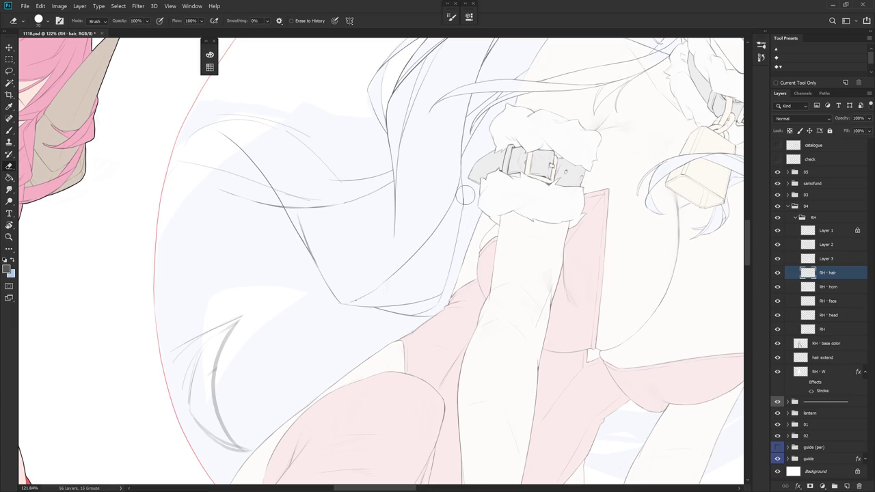
key(b)
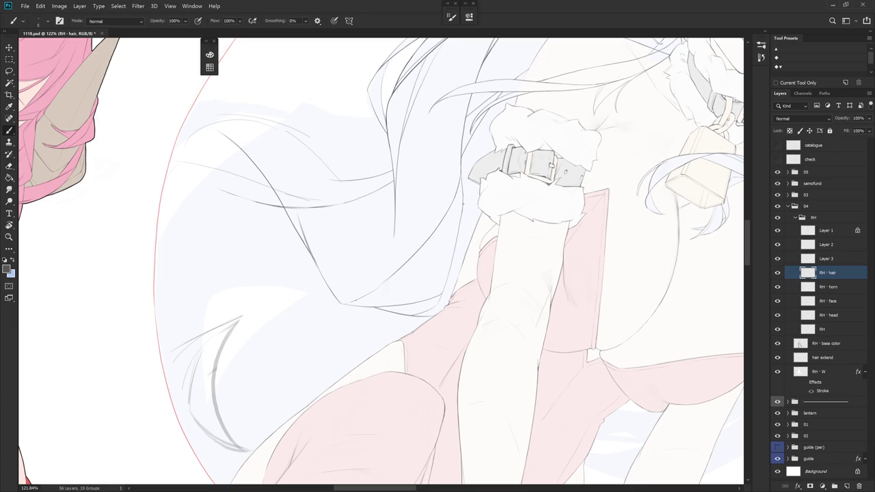
drag(465, 226, 466, 248)
mouse_move(456, 305)
mouse_down()
mouse_move(517, 238)
mouse_move(526, 285)
mouse_move(401, 157)
mouse_up()
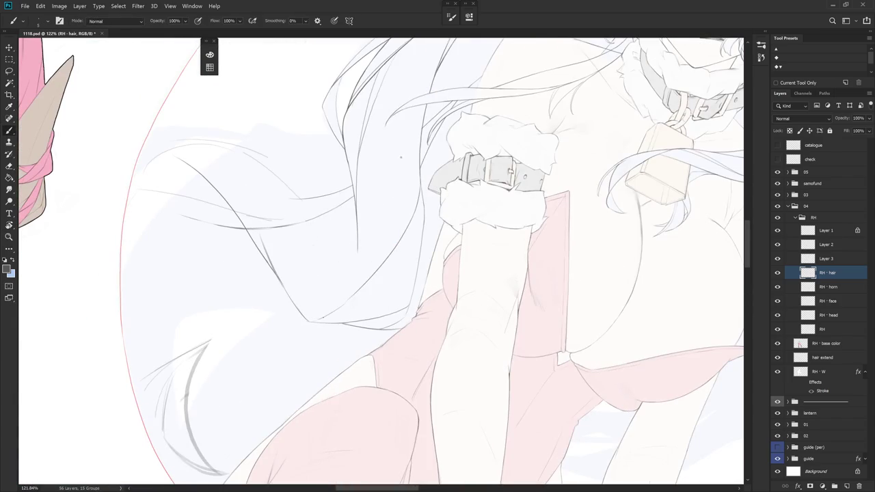
drag(383, 115, 425, 207)
key(e)
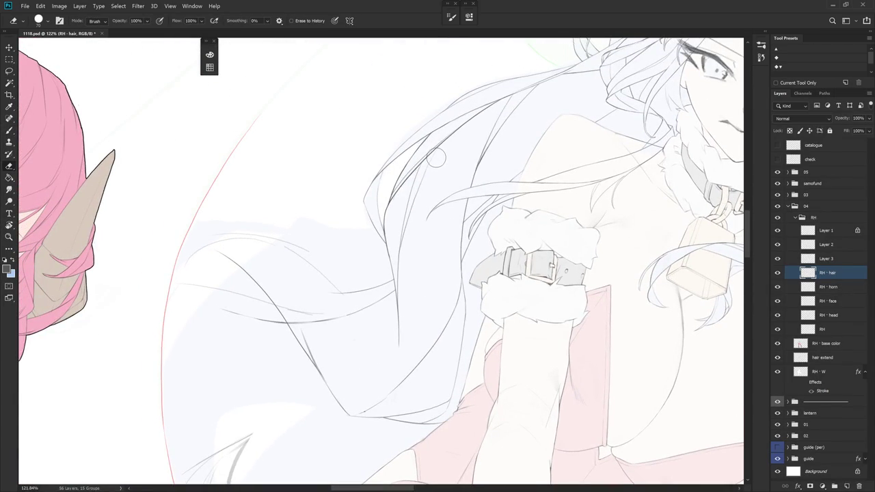
Draw a long strand line from the top of the hair down over the chest
key(r)
mouse_move(475, 323)
mouse_down()
mouse_move(543, 248)
mouse_move(547, 294)
mouse_up()
key(b)
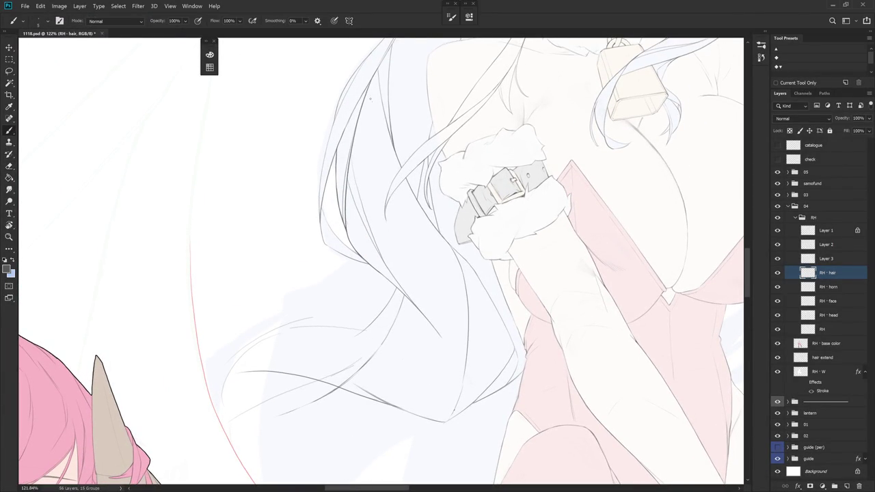
drag(368, 113, 412, 301)
key(ctrl+z)
drag(366, 107, 385, 179)
mouse_move(399, 220)
mouse_down()
mouse_move(447, 328)
mouse_move(401, 118)
mouse_up()
Redraw the strand until a final line runs cleanly down the shoulder
key(ctrl+z)
drag(406, 156, 442, 291)
key(ctrl+z)
drag(405, 159, 444, 309)
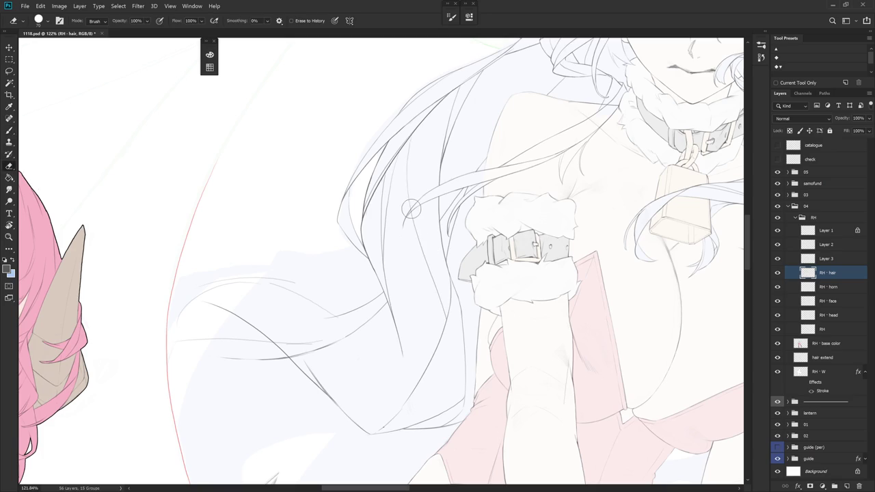
key(r)
drag(525, 352, 550, 264)
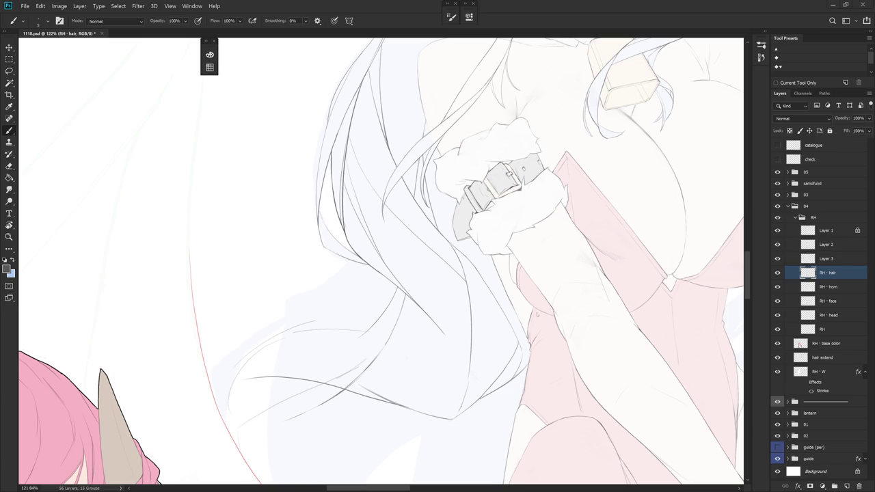
scroll(567, 322, down, 3)
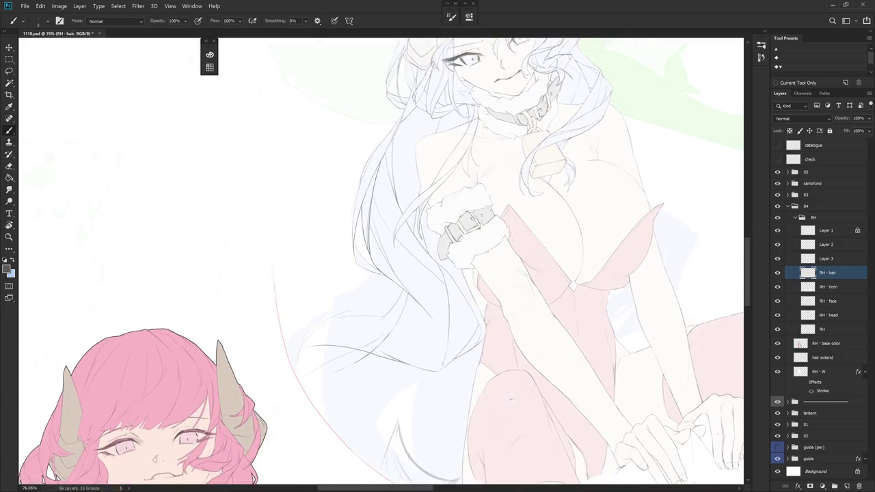
Rotate and zoom the view to frame the hair over the head and shoulder
drag(511, 390, 510, 399)
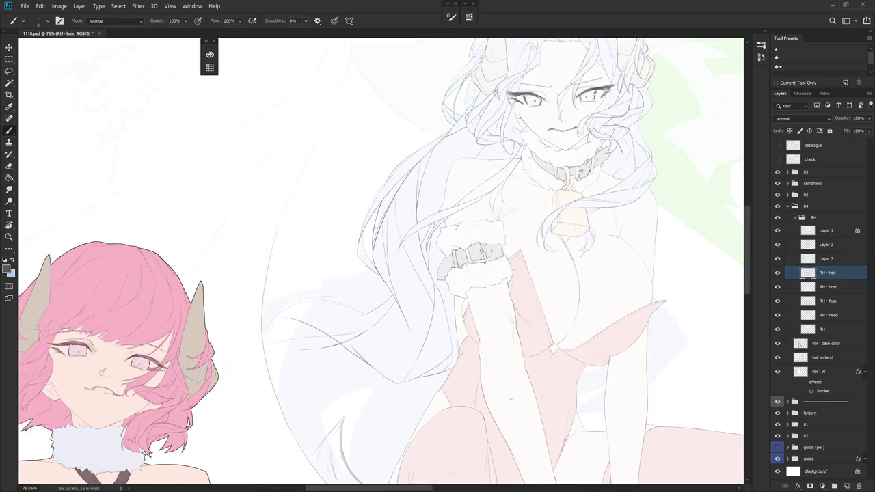
scroll(451, 314, up, 2)
key(e)
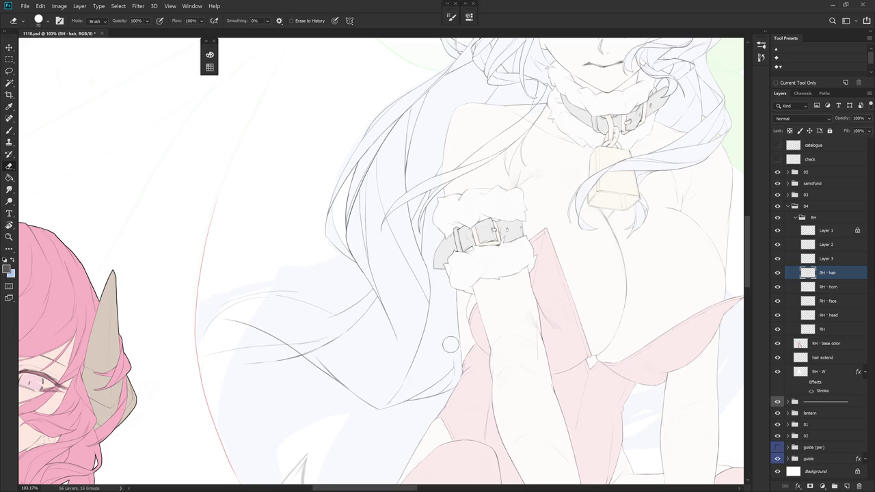
key(b)
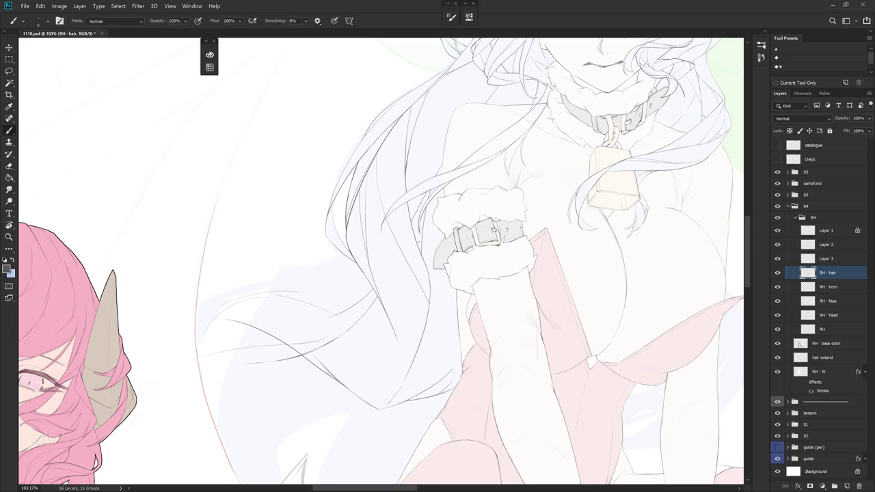
key(r)
mouse_move(448, 321)
mouse_down()
mouse_move(483, 278)
mouse_move(492, 316)
mouse_move(478, 294)
mouse_up()
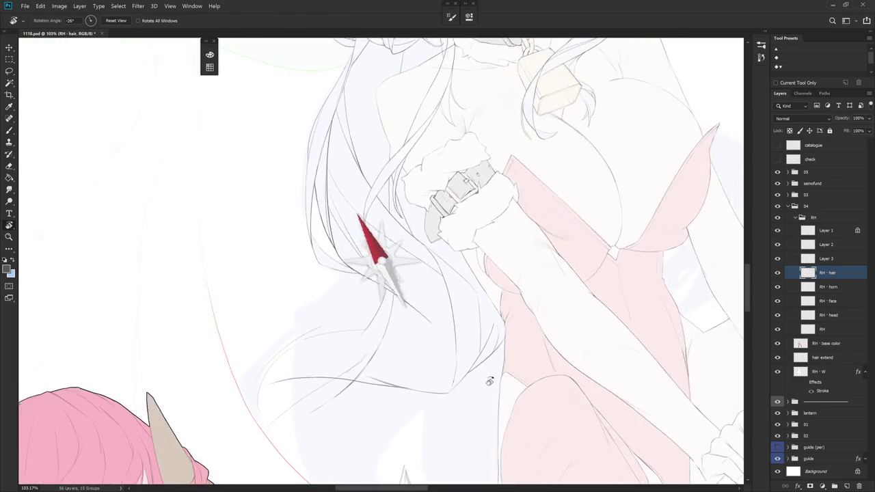
scroll(505, 327, down, 5)
scroll(505, 326, up, 1)
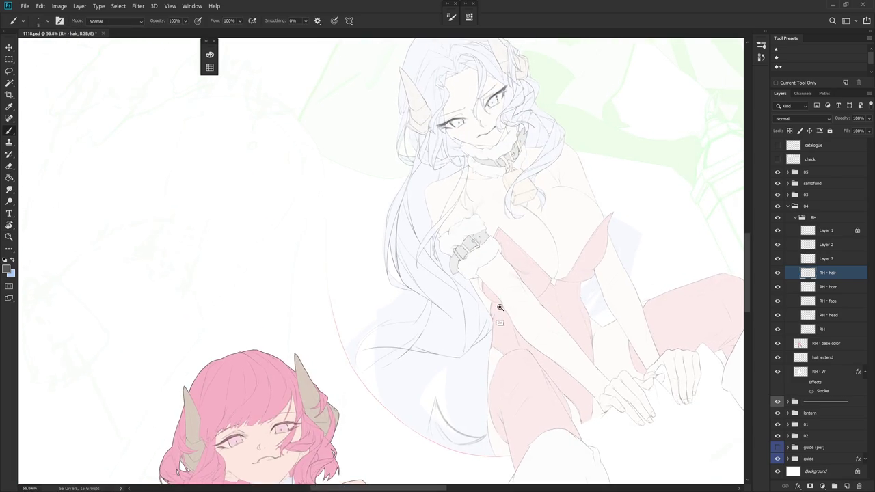
scroll(507, 315, up, 2)
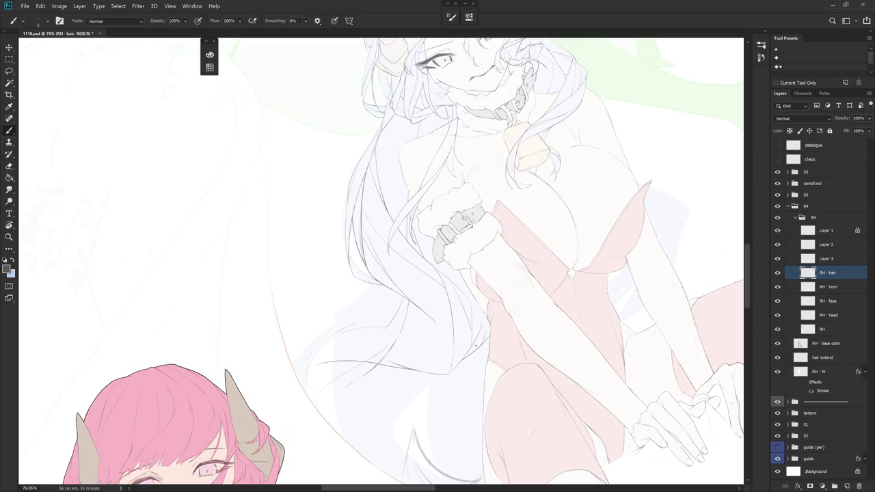
scroll(479, 328, up, 1)
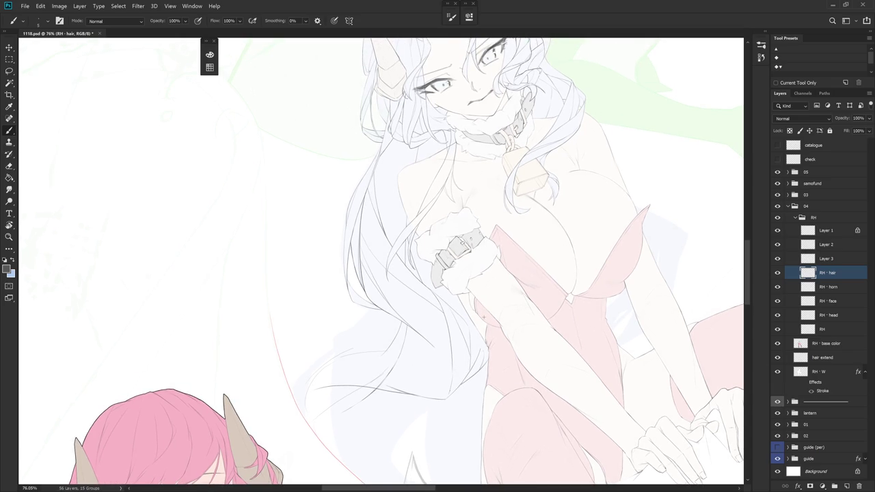
drag(485, 317, 486, 321)
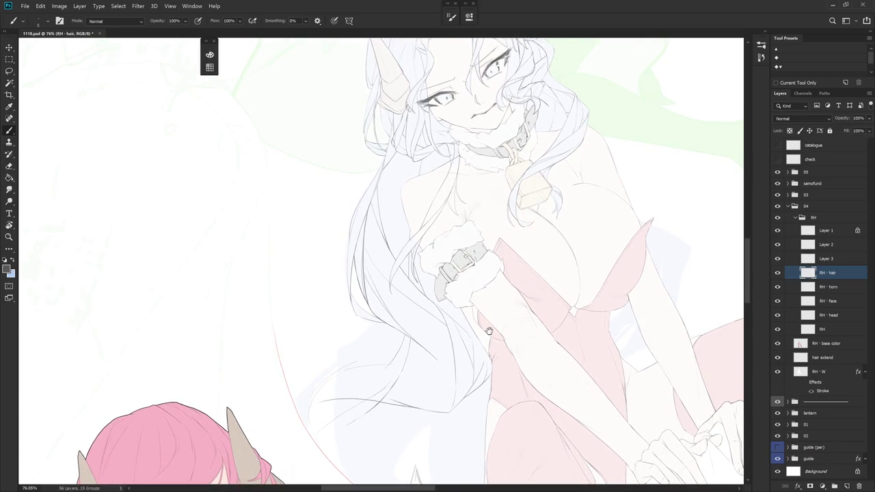
scroll(492, 347, up, 2)
Add a short hair line near the arm, following the hair flow
key(e)
key(b)
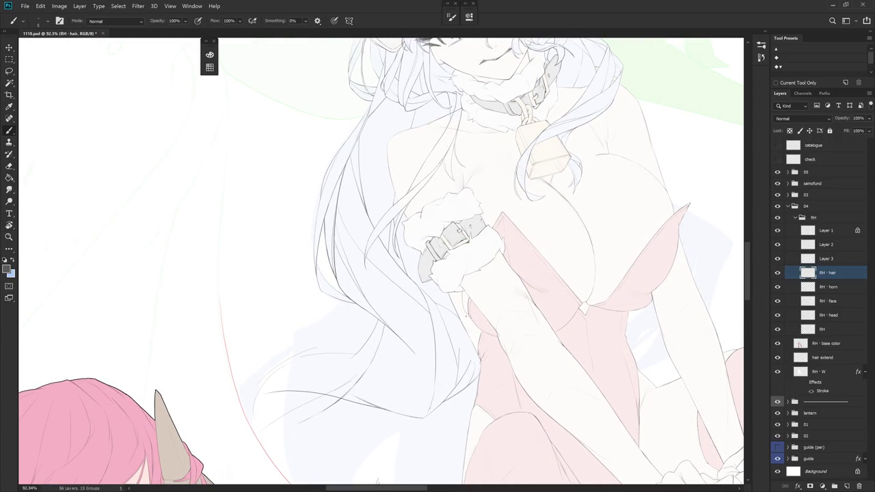
drag(410, 136, 519, 178)
drag(410, 330, 417, 345)
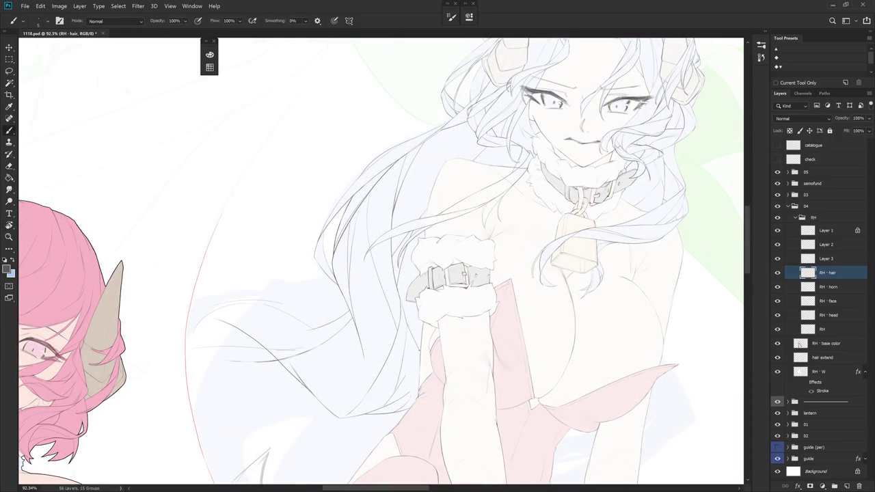
drag(512, 287, 397, 178)
key(e)
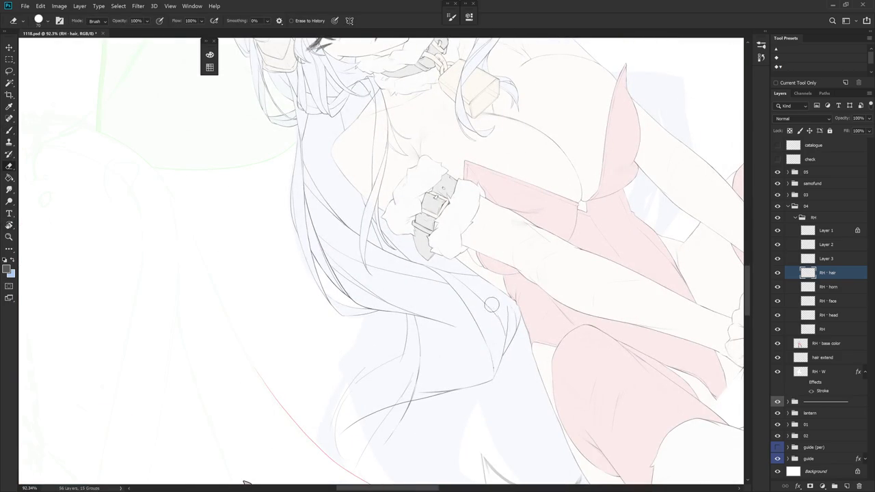
drag(504, 286, 510, 314)
key(b)
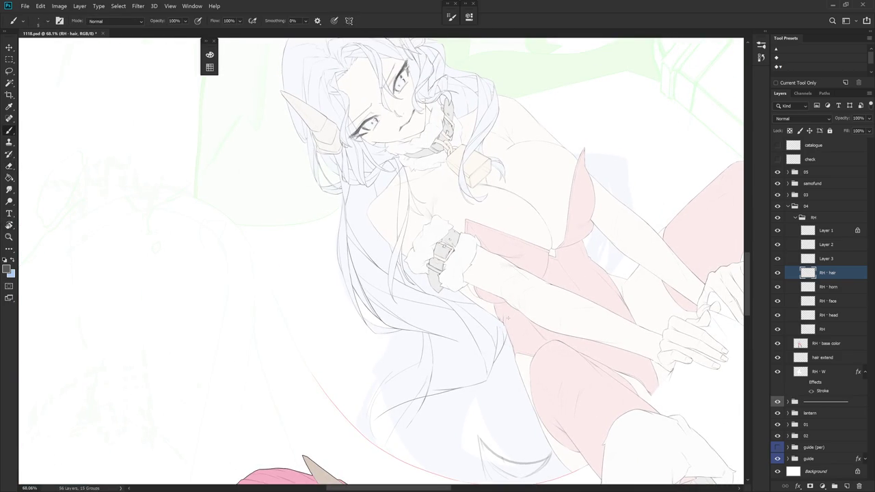
scroll(507, 318, up, 3)
key(e)
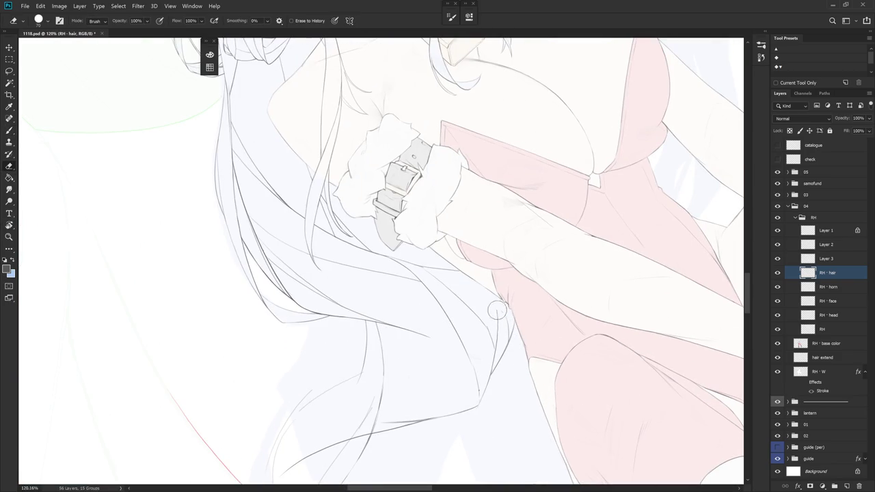
scroll(475, 390, down, 3)
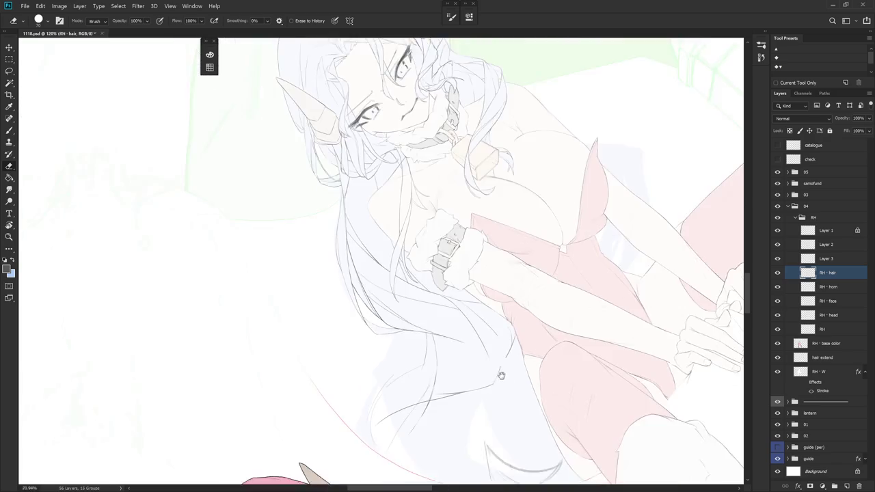
key(b)
key(b)
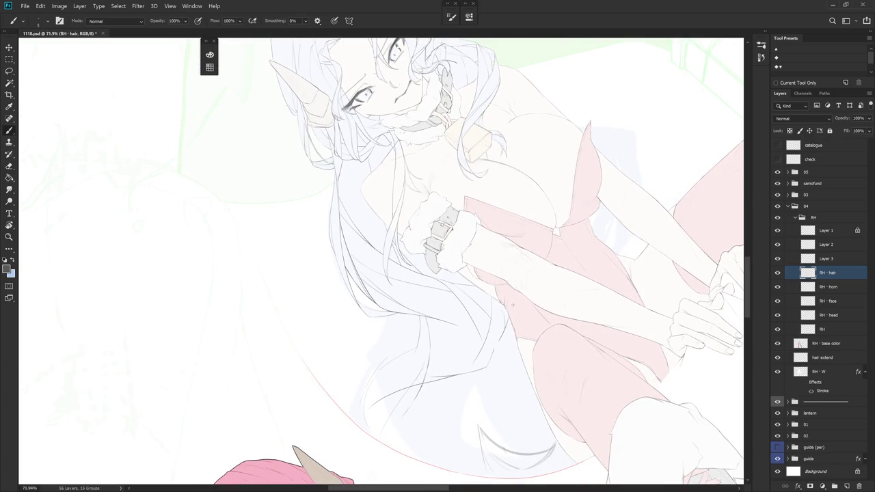
Undo the last hair stroke and add a short touch-up stroke instead
drag(512, 304, 447, 407)
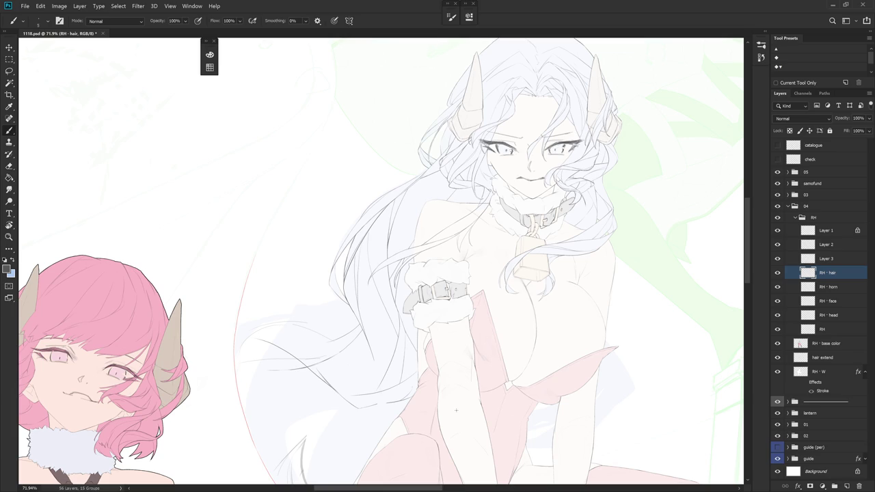
key(ctrl+z)
scroll(488, 374, up, 1)
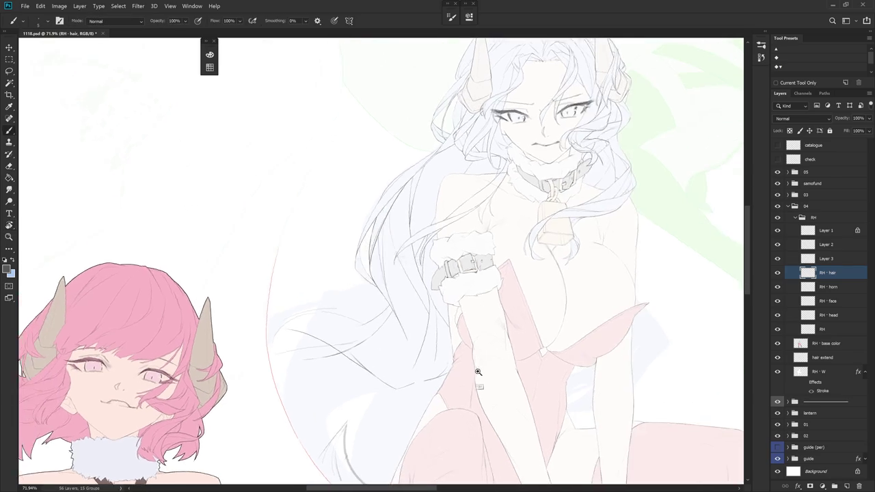
scroll(488, 374, up, 1)
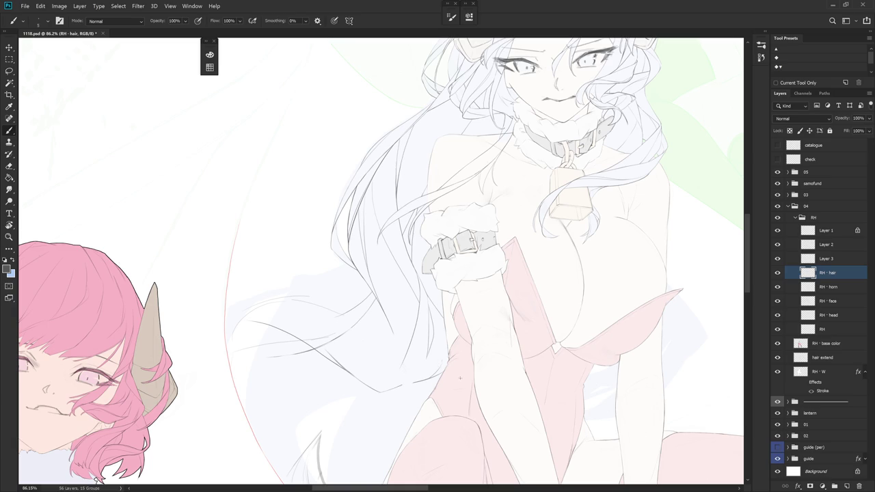
drag(488, 385, 481, 258)
drag(480, 292, 475, 283)
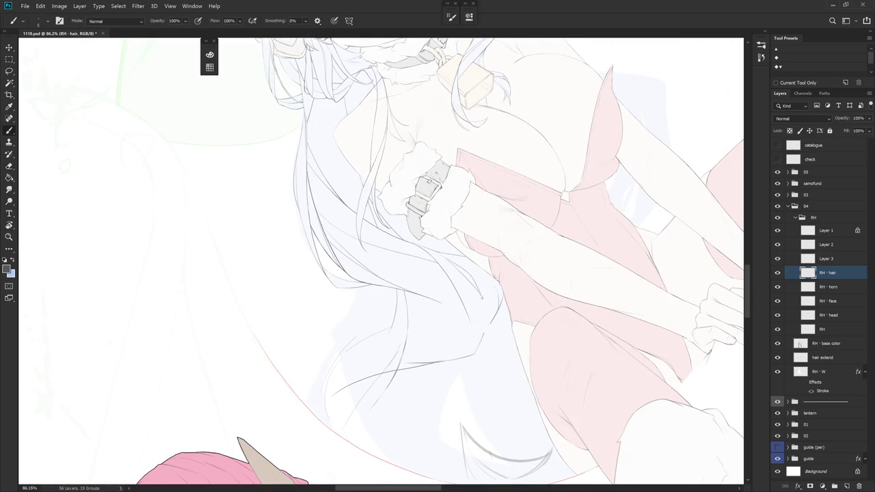
Draw a thin line down the hair, then bring the view back upright
drag(481, 301, 481, 224)
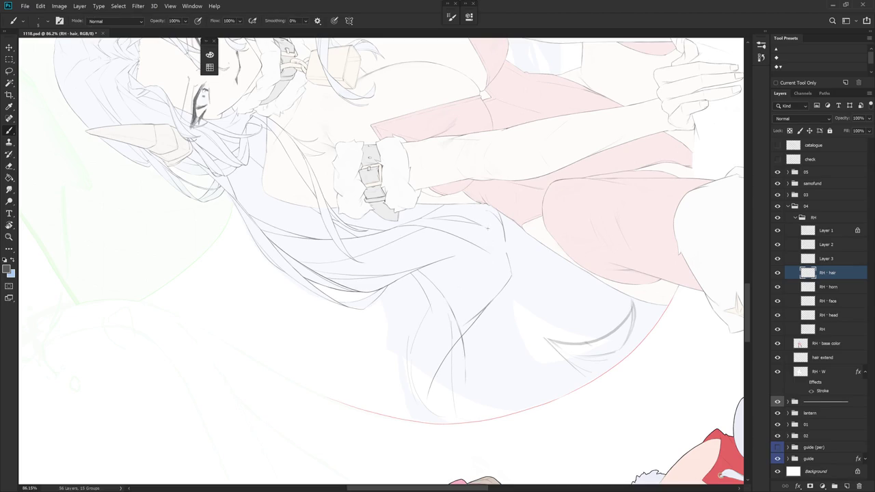
drag(491, 236, 488, 279)
drag(443, 379, 394, 392)
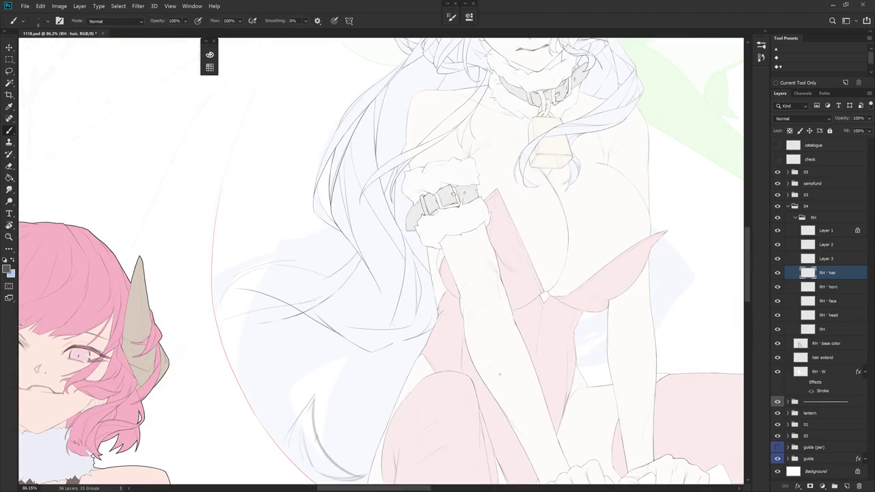
mouse_move(429, 338)
mouse_down()
mouse_move(434, 375)
mouse_move(473, 391)
mouse_up()
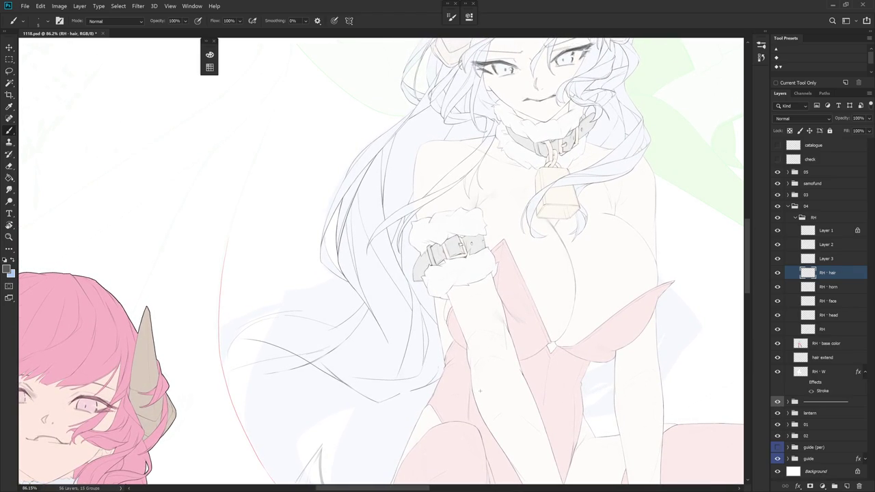
Step through the History states and settle on an earlier Brush Tool state
click(766, 33)
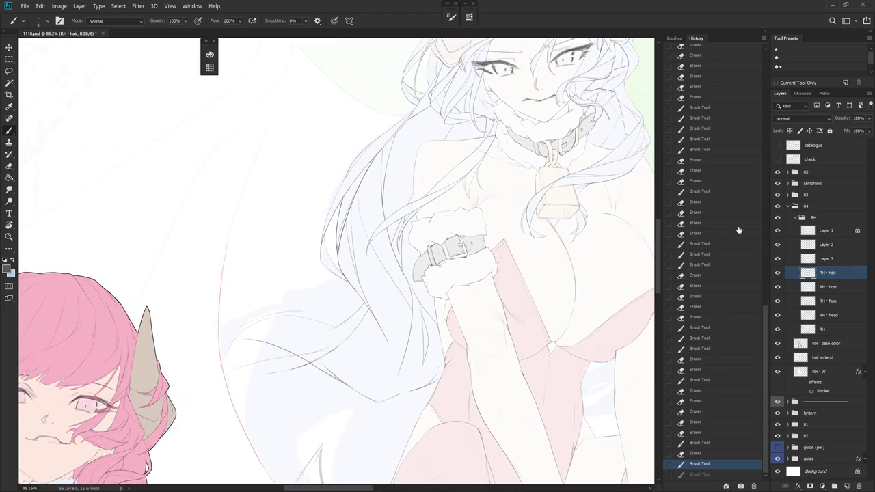
click(717, 372)
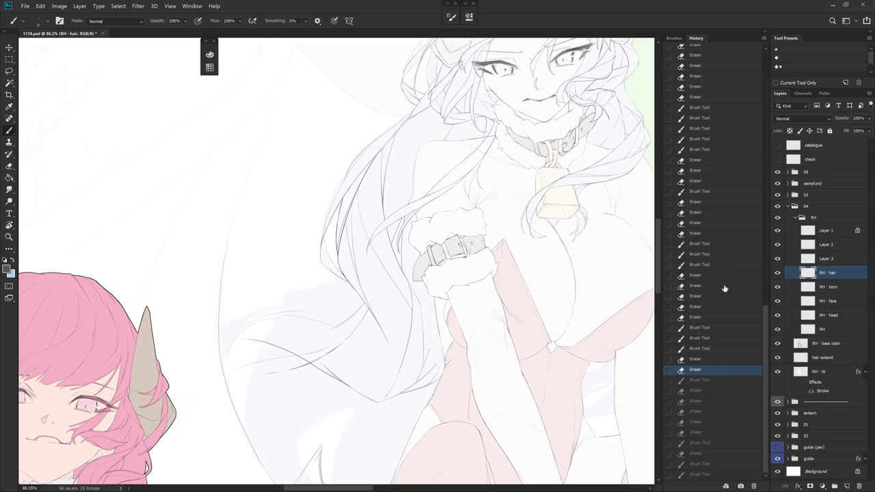
click(709, 391)
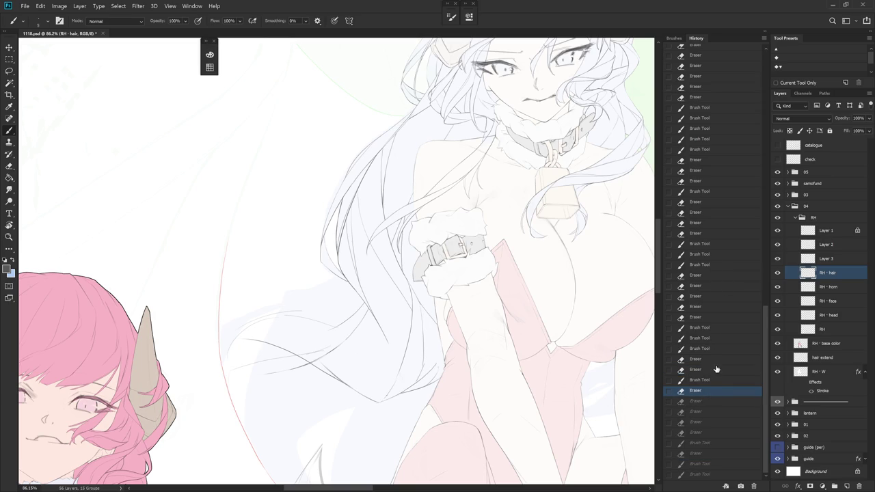
click(707, 476)
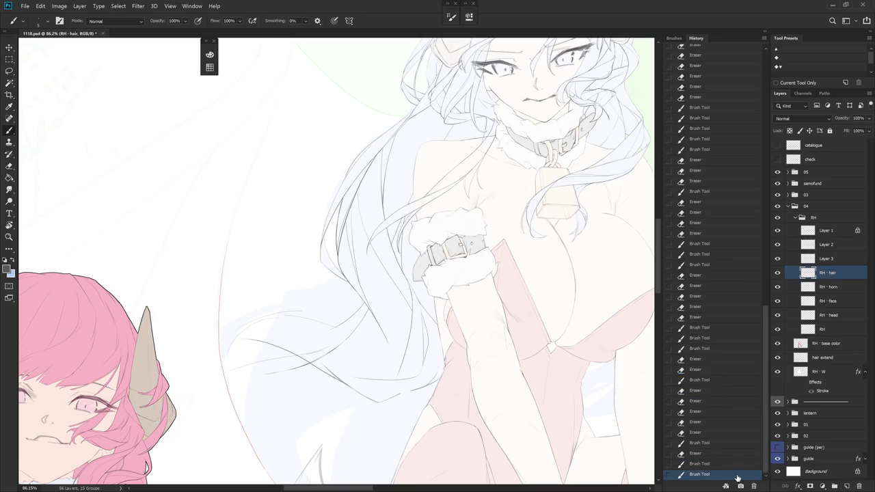
click(718, 382)
click(723, 350)
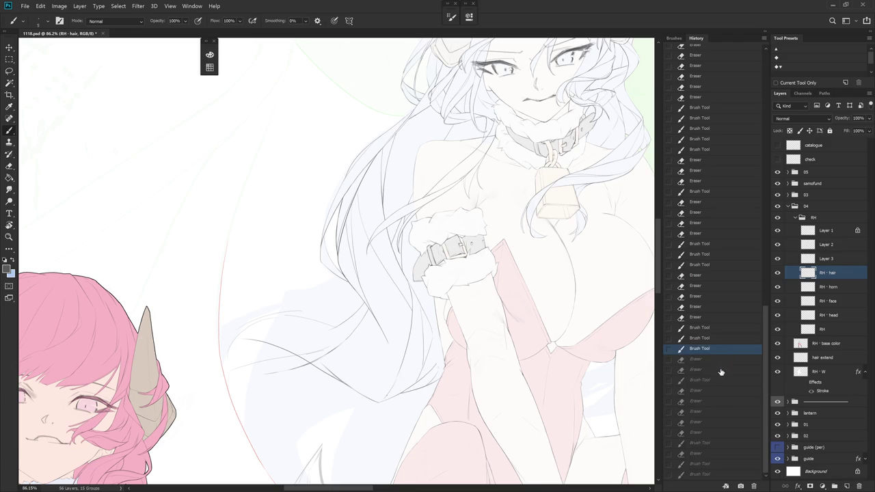
click(763, 38)
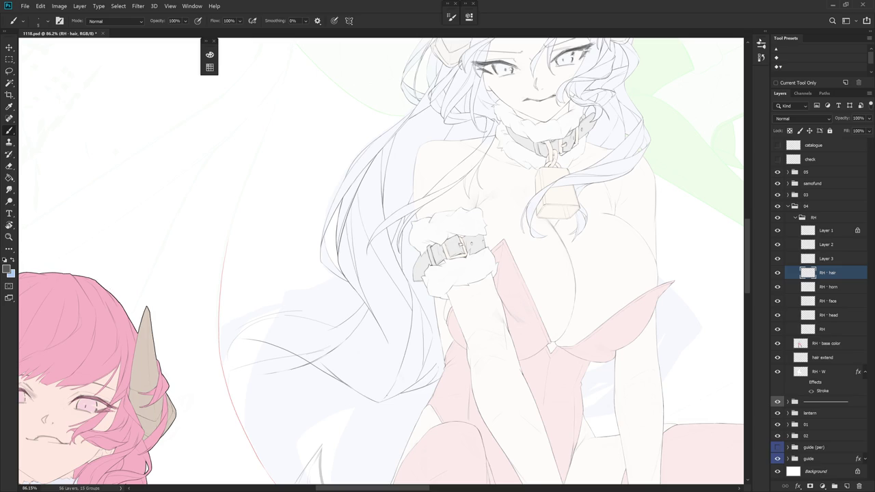
drag(560, 248, 500, 363)
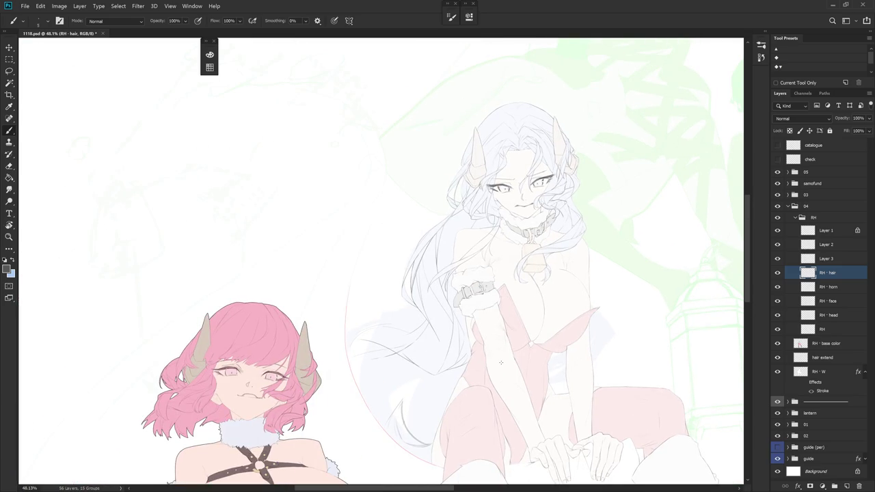
Select Layer 2, zoom onto the face and chest, and check its lines
ctrl+click(477, 229)
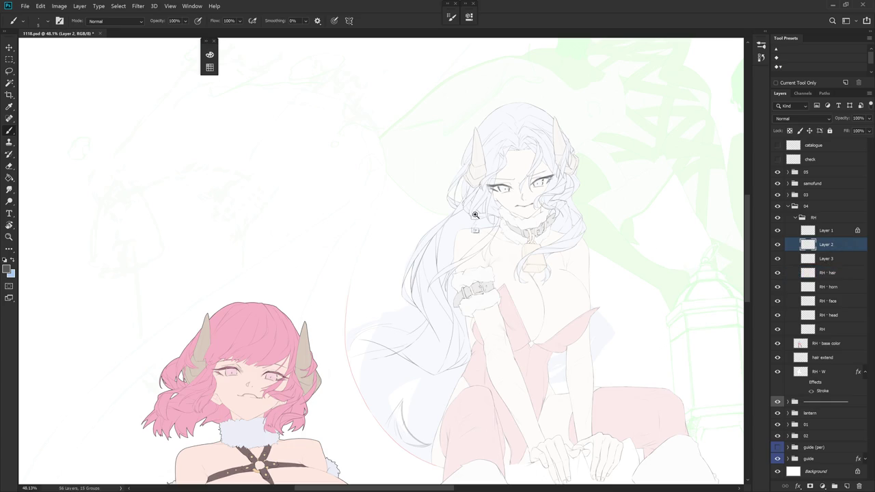
drag(477, 229, 533, 229)
drag(557, 291, 576, 255)
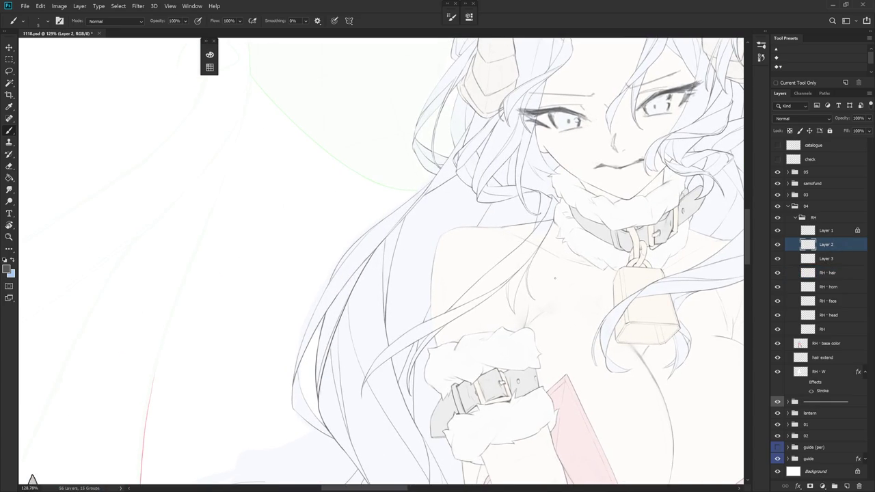
click(777, 244)
click(777, 244)
drag(737, 272, 747, 214)
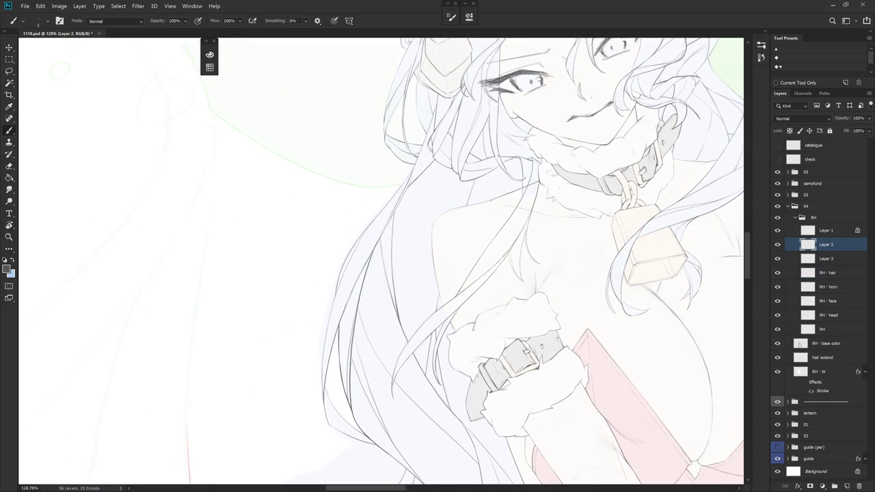
Draw a collar-to-wrist hair strand, redoing it several times until one is kept
mouse_move(498, 170)
mouse_down()
mouse_move(413, 301)
mouse_move(413, 329)
mouse_up()
key(ctrl+z)
mouse_move(489, 183)
mouse_down()
mouse_move(425, 300)
mouse_move(424, 321)
mouse_up()
key(ctrl+z)
drag(492, 187, 423, 316)
key(ctrl+z)
drag(484, 175, 428, 317)
key(ctrl+z)
drag(503, 196, 427, 312)
Rotate about 10 degrees and try shoulder and below-collar strokes, undoing both
key(r)
drag(494, 318, 520, 299)
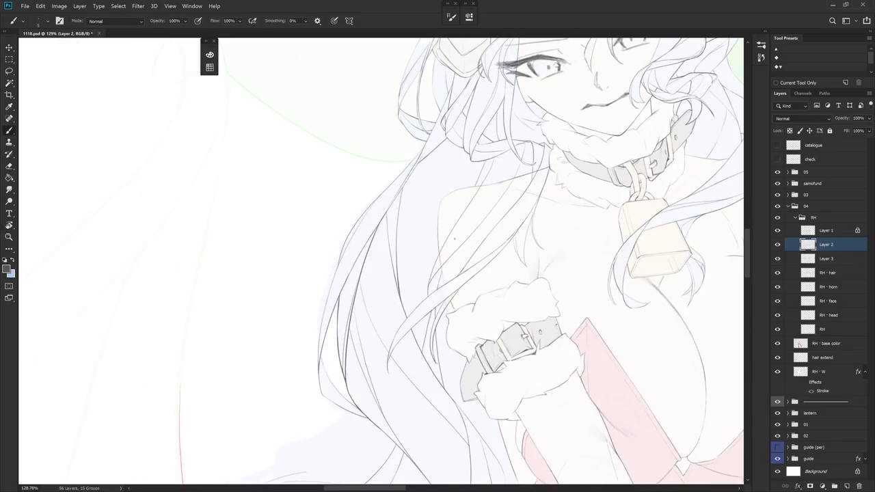
drag(451, 258, 449, 275)
key(ctrl+z)
key(ctrl+z)
key(ctrl+z)
mouse_move(507, 149)
mouse_down()
mouse_move(510, 207)
mouse_move(452, 239)
mouse_move(409, 287)
mouse_up()
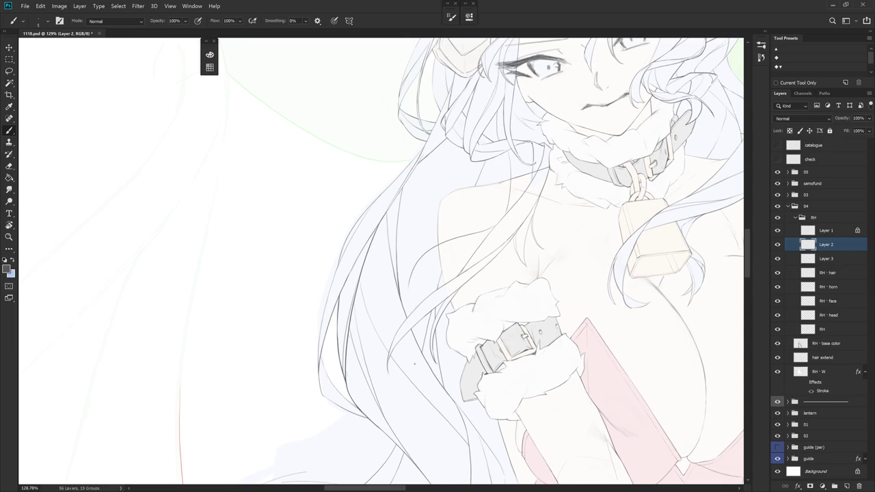
key(ctrl+z)
key(ctrl+z)
drag(414, 382, 382, 392)
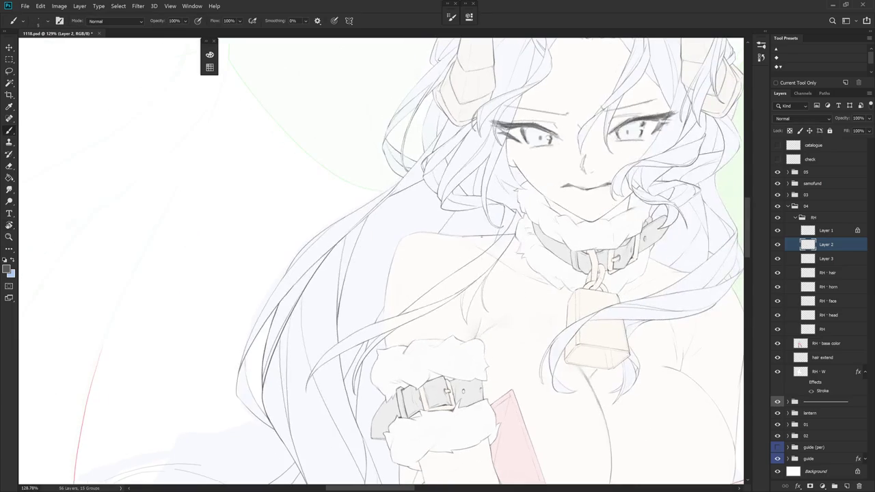
Switch to the Eraser and select the RH - hair layer
key(e)
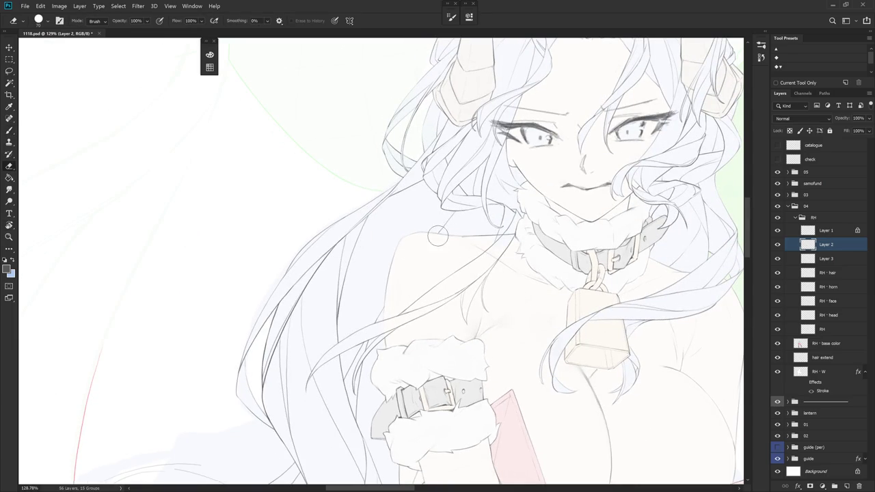
ctrl+click(438, 232)
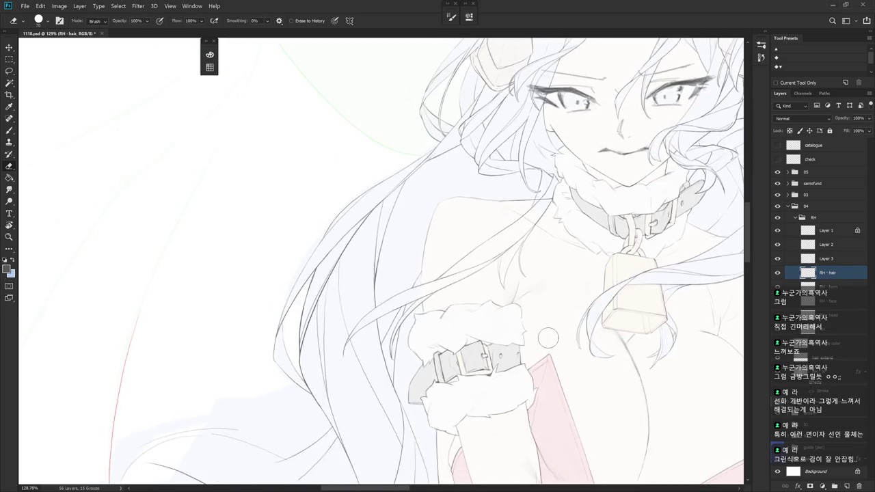
Frame the lower hair beside the arm and alternate brush and eraser on its strands
drag(523, 369, 545, 335)
scroll(545, 335, down, 5)
drag(371, 244, 383, 253)
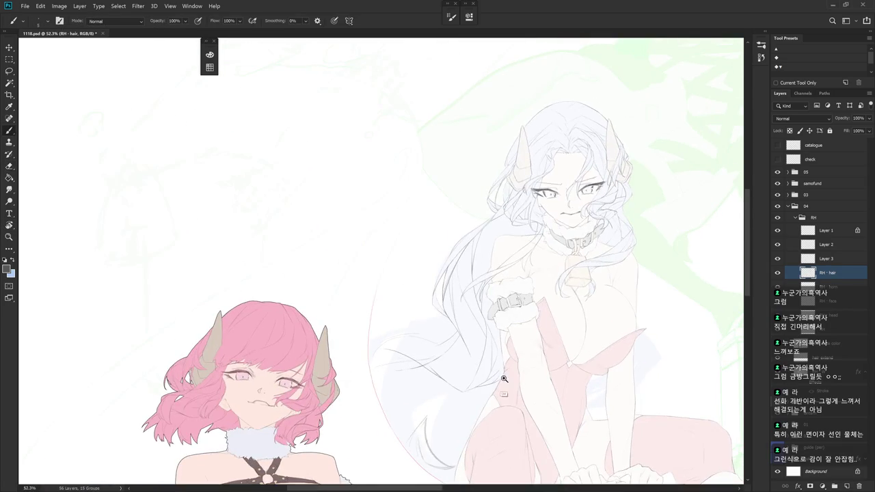
scroll(383, 253, up, 3)
key(b)
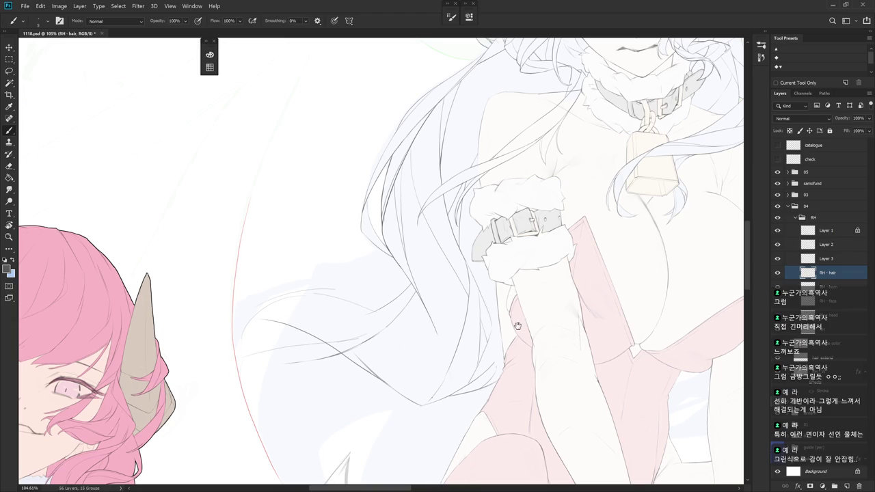
drag(490, 310, 503, 299)
key(e)
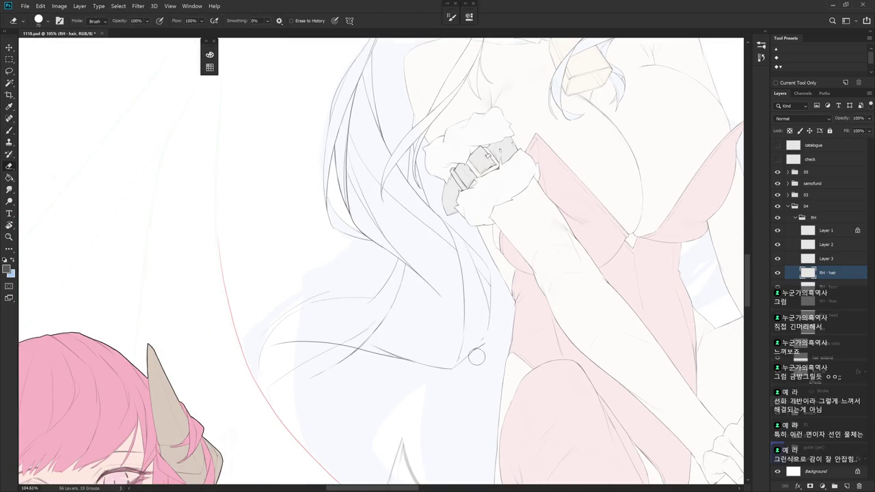
key(b)
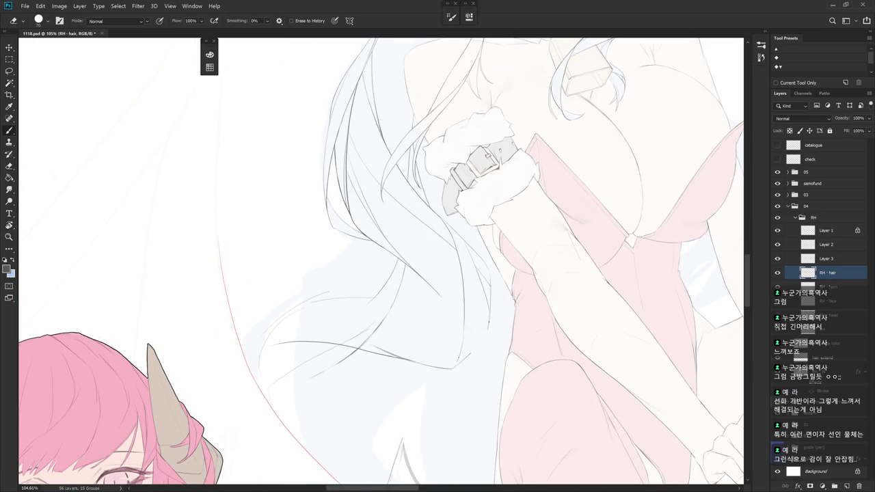
Rotate the canvas so the arm points down and extend a hair strand near the lower arm
key(e)
key(r)
drag(410, 273, 503, 260)
key(b)
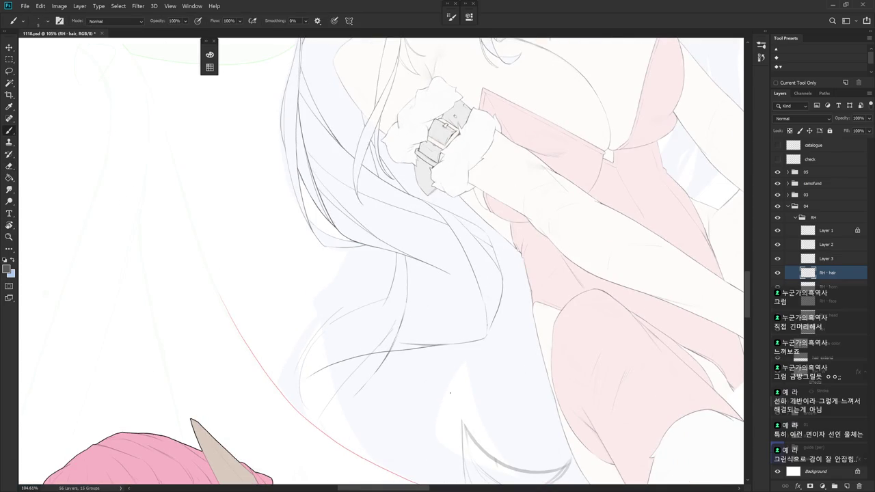
key(r)
drag(558, 260, 509, 418)
key(b)
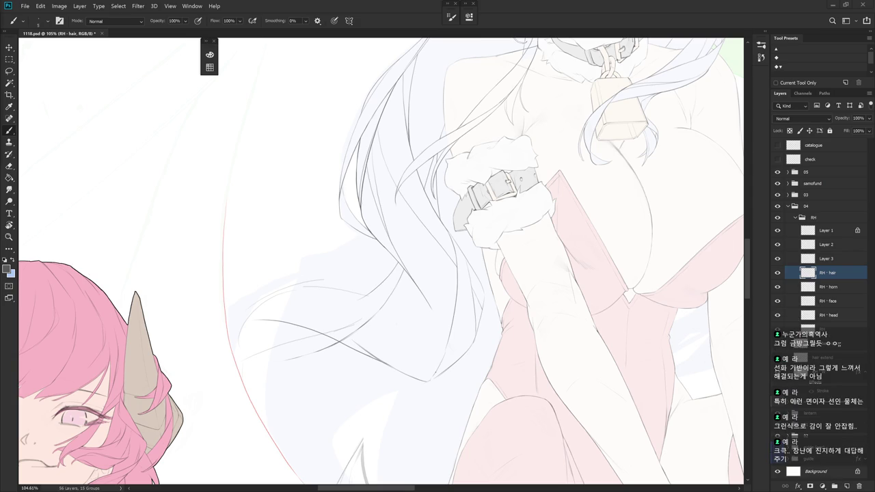
scroll(381, 261, right, 3)
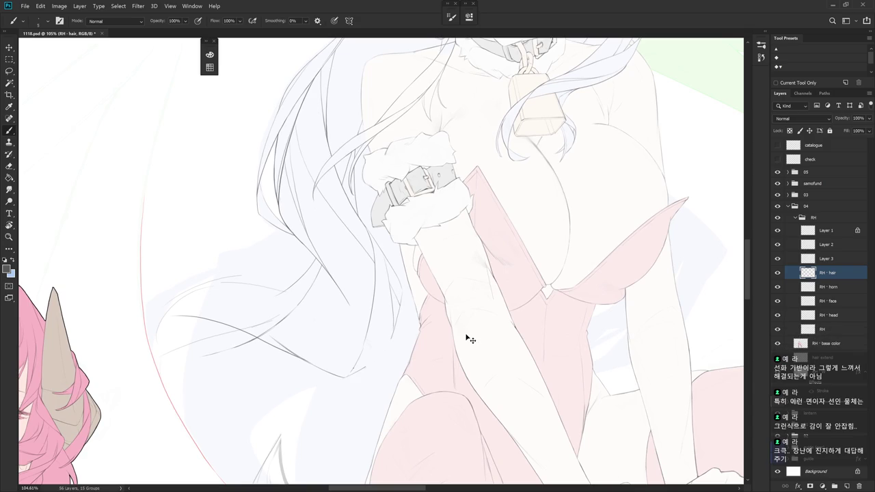
drag(366, 366, 412, 333)
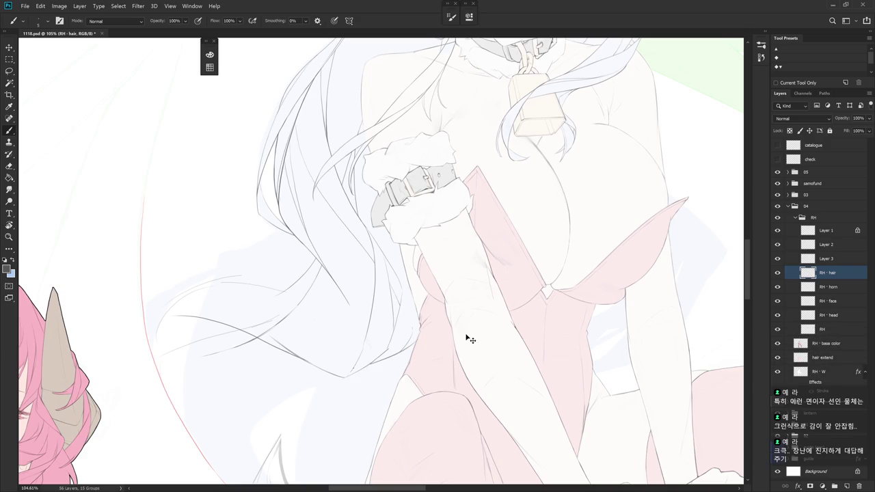
Lighten the old hair line along the arm edge on the RH - hair layer
scroll(470, 339, down, 3)
scroll(504, 334, down, 2)
scroll(499, 359, up, 2)
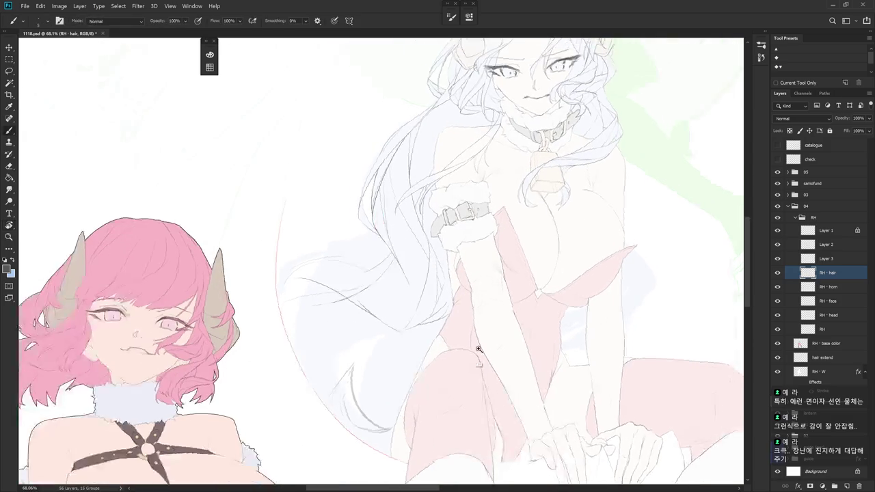
scroll(477, 328, up, 1)
scroll(482, 352, up, 2)
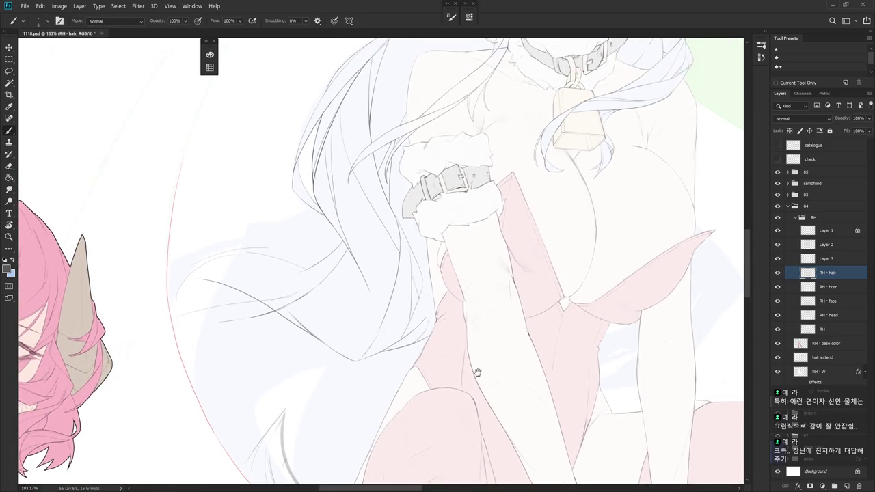
scroll(478, 358, up, 1)
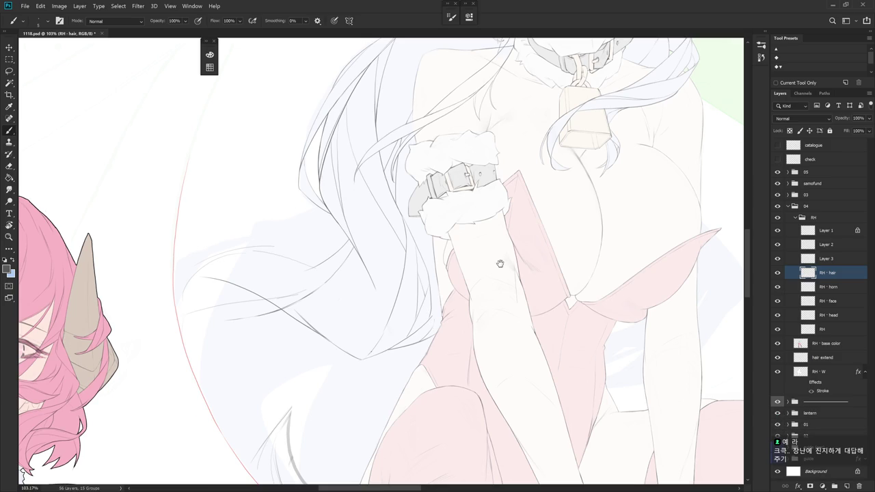
scroll(478, 307, down, 2)
scroll(457, 362, up, 2)
scroll(459, 349, down, 1)
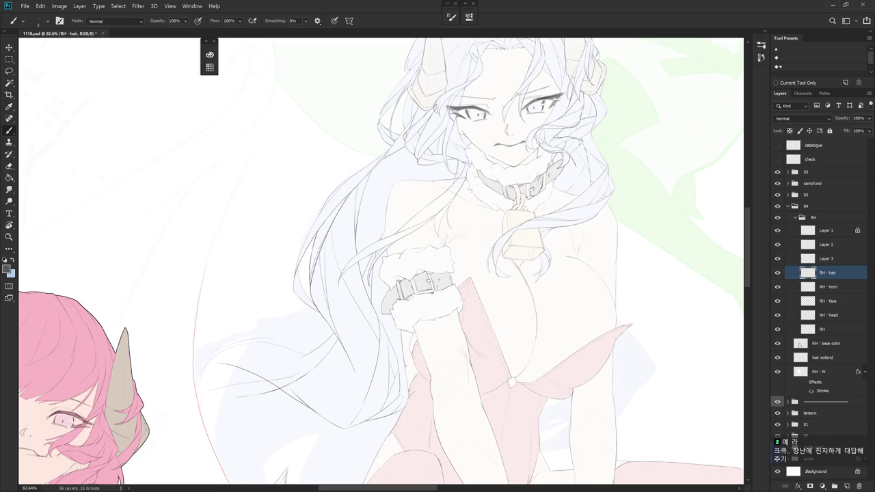
scroll(454, 369, up, 2)
scroll(410, 328, up, 1)
key(e)
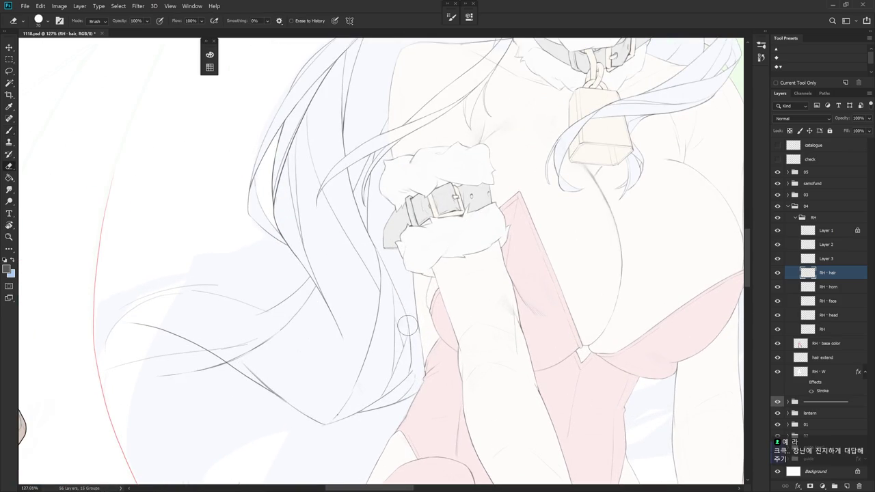
key(b)
key(e)
key(b)
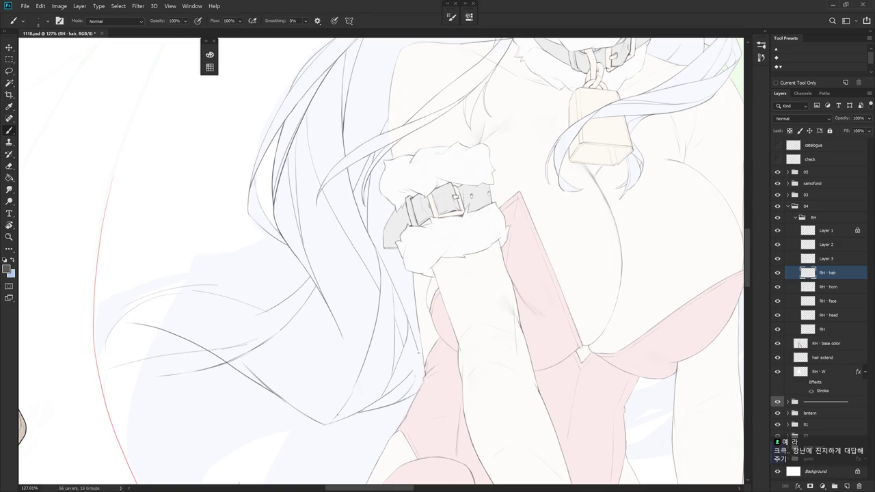
drag(415, 369, 409, 314)
Undo a dark arm stroke, rotate the canvas about 25°, and draw a new stroke down the edge
key(e)
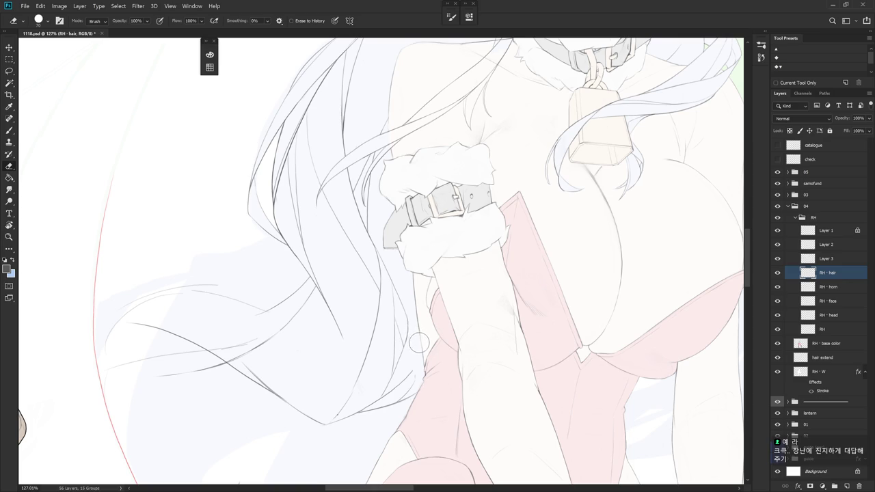
key(b)
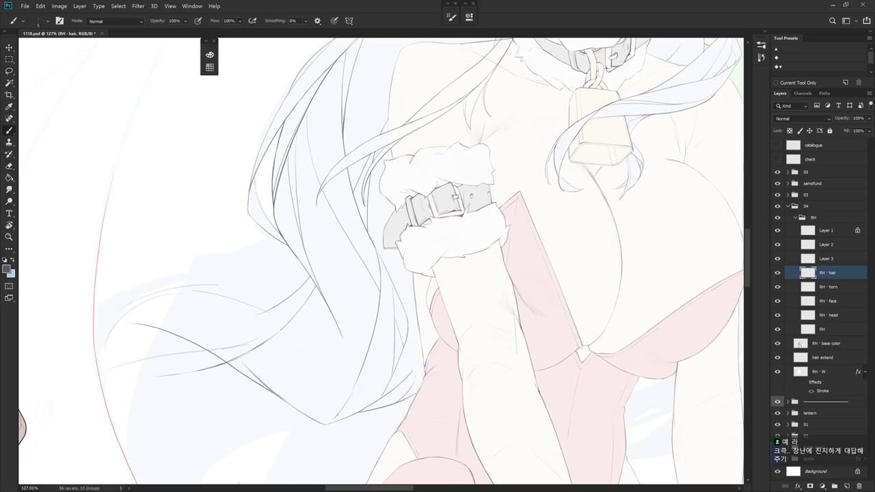
drag(369, 234, 411, 293)
key(ctrl+z)
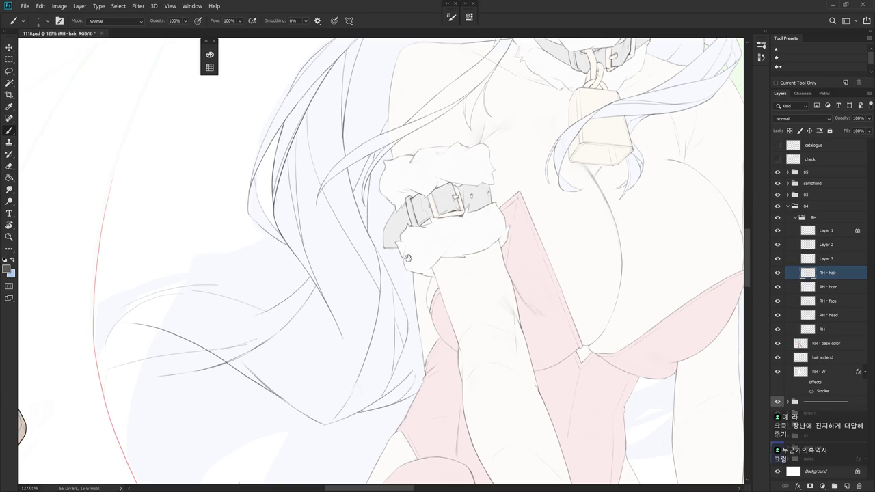
key(r)
drag(378, 253, 375, 167)
drag(381, 272, 397, 322)
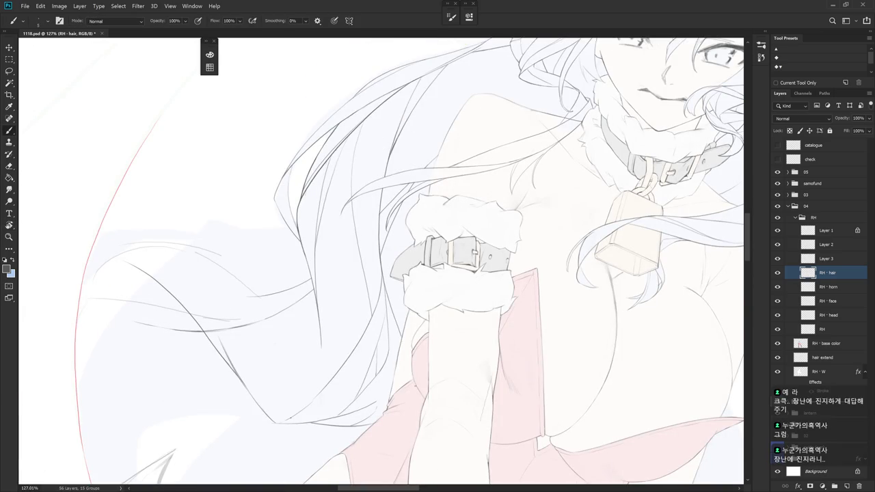
Tilt the canvas, lasso the hair strand beside the arm, then deselect
key(r)
drag(478, 287, 467, 318)
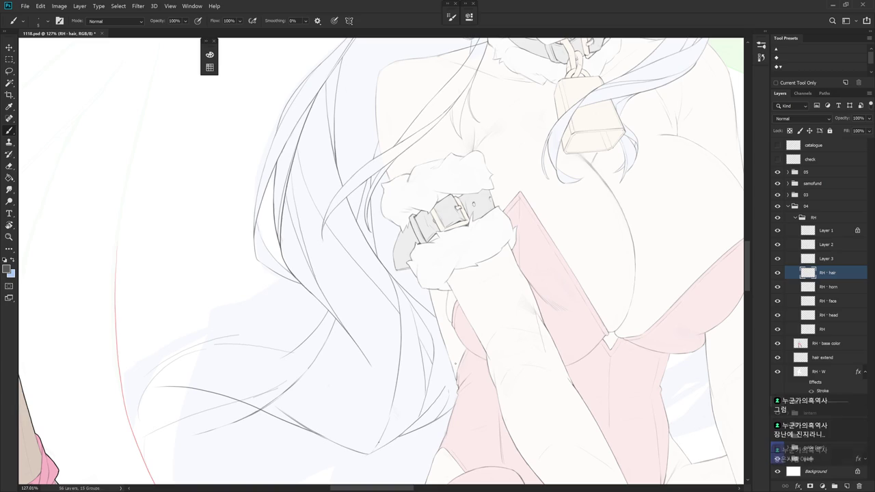
key(r)
drag(452, 362, 457, 324)
key(l)
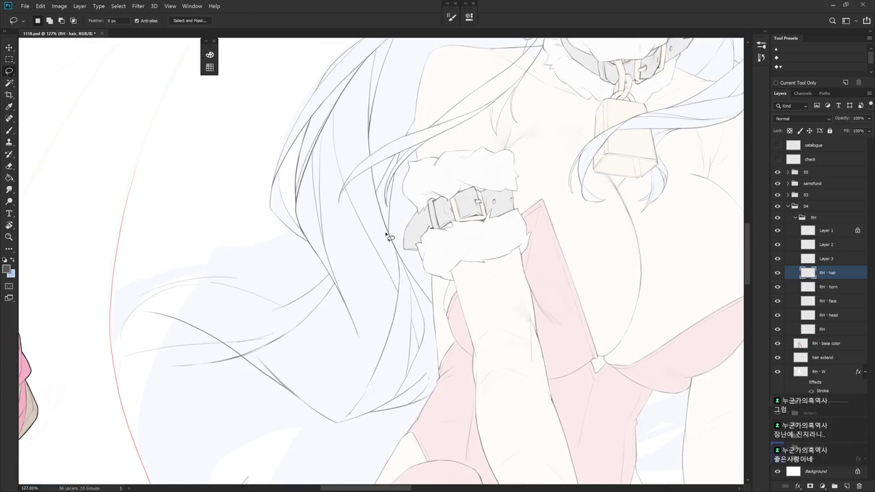
drag(430, 334, 398, 256)
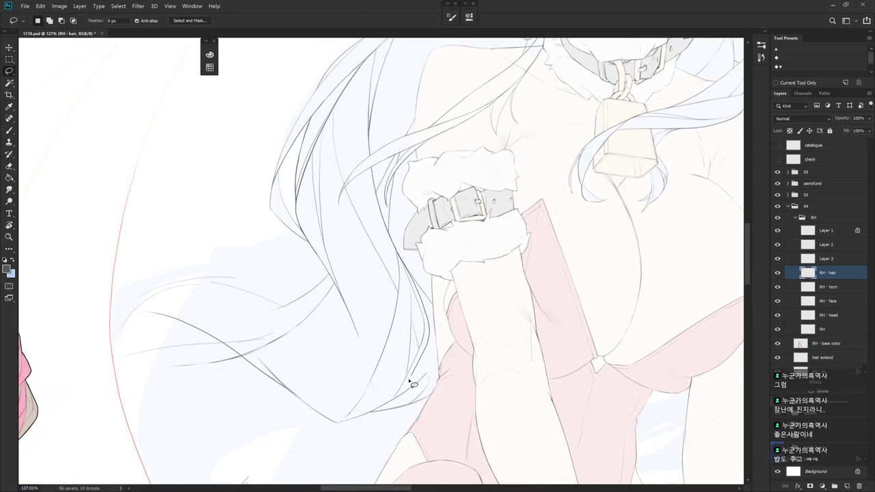
key(ctrl+d)
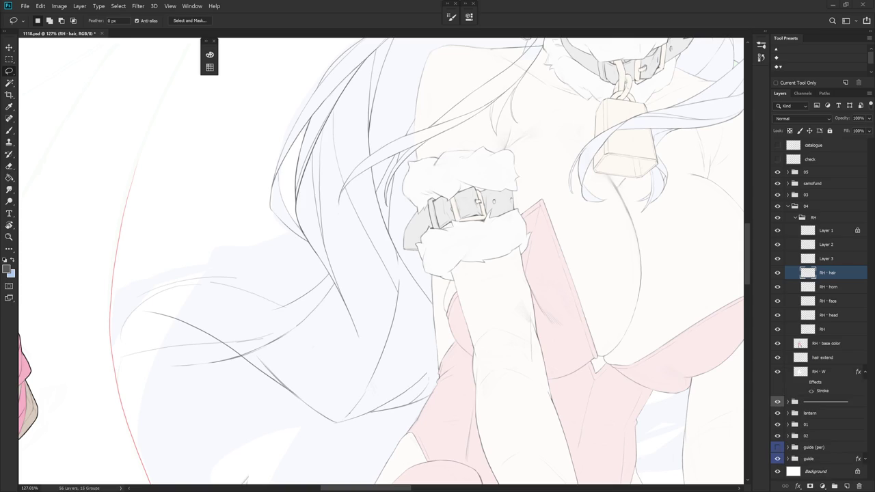
Erase the lower old hair line and paint a new curved strand beside the arm
scroll(500, 354, down, 2)
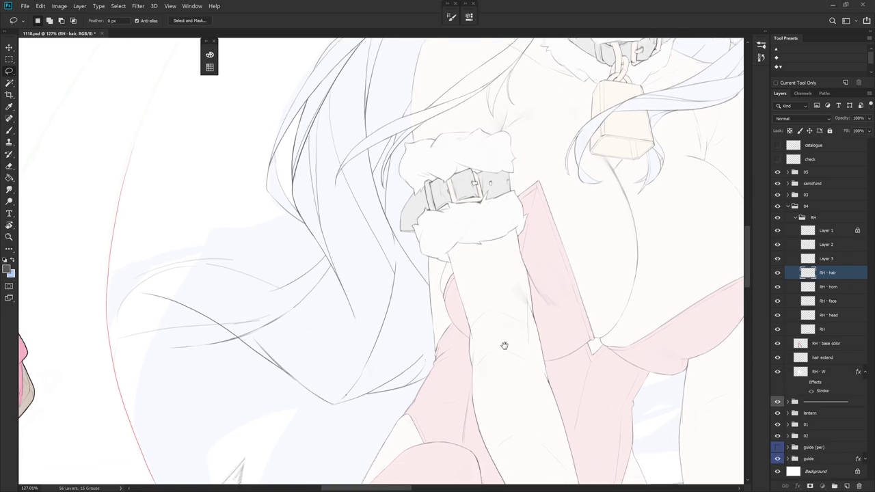
key(e)
mouse_move(401, 247)
mouse_down()
mouse_move(346, 382)
mouse_move(424, 369)
mouse_up()
key(b)
drag(405, 244, 406, 372)
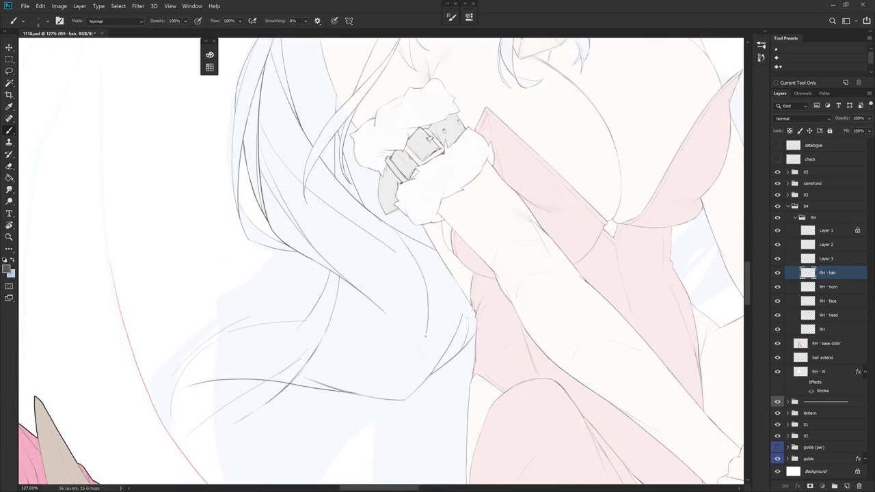
key(r)
drag(496, 309, 566, 347)
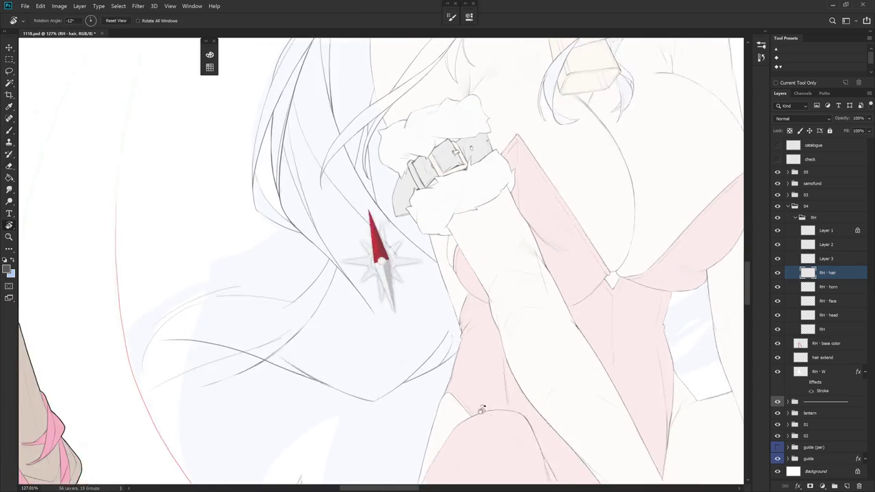
scroll(567, 348, down, 5)
key(b)
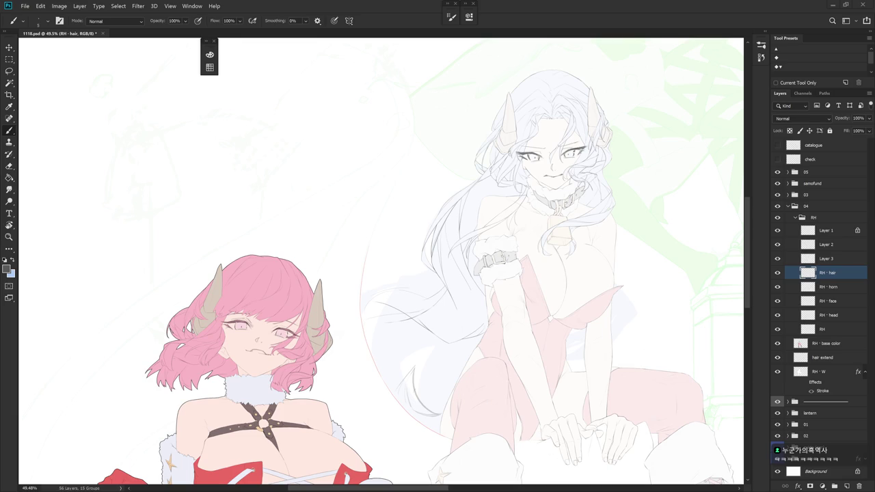
Rotate the canvas about 36° counterclockwise and draw a short hair line near the arm
scroll(478, 321, up, 3)
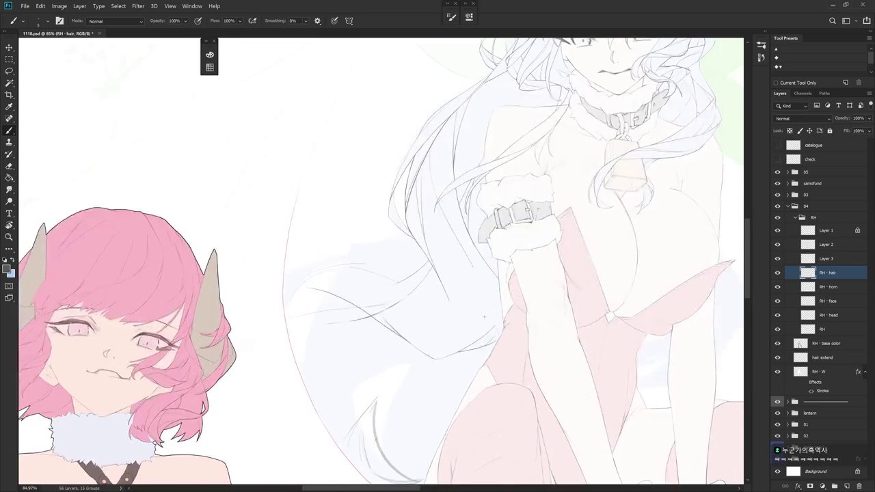
scroll(494, 358, down, 1)
scroll(460, 195, up, 1)
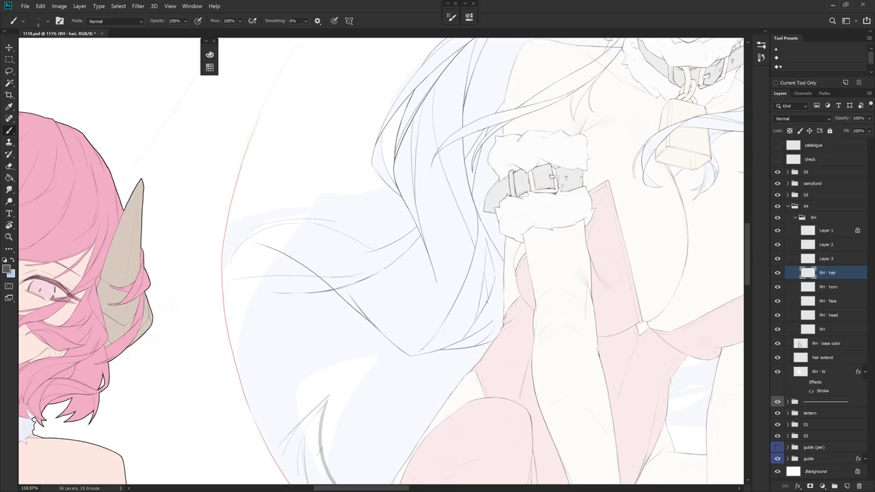
drag(486, 358, 522, 281)
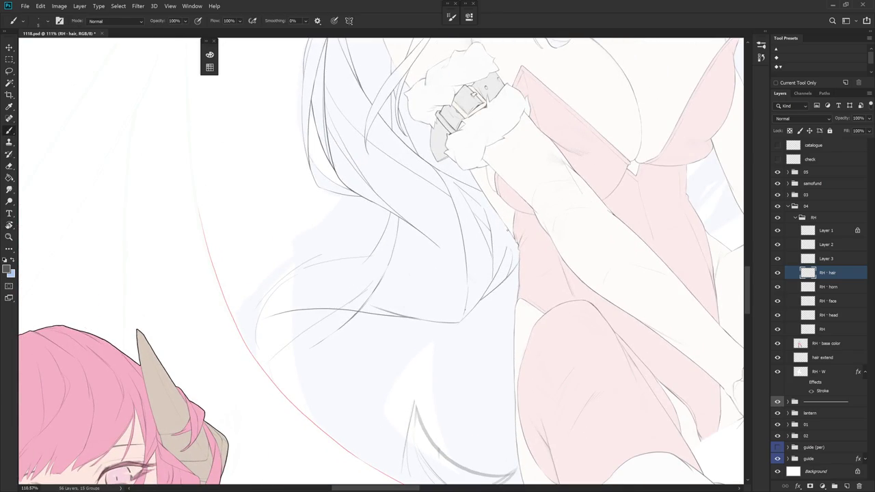
drag(507, 231, 478, 355)
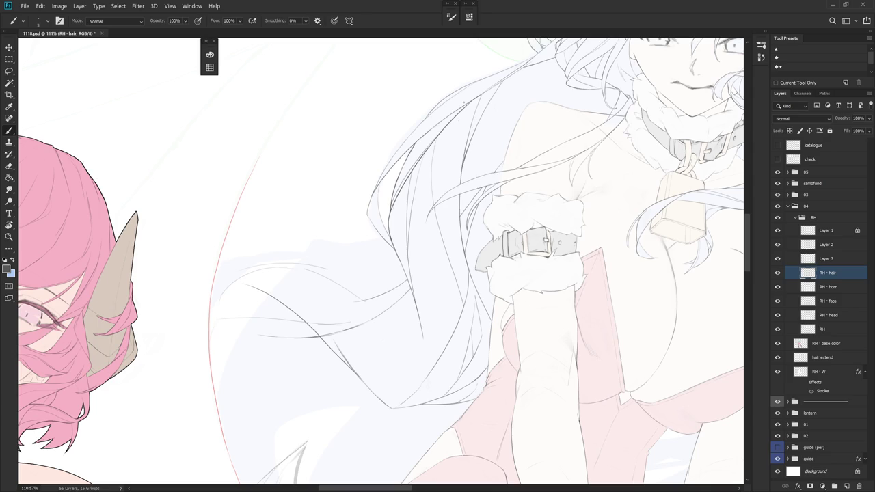
Tilt the canvas and draw a long hair strand curving over the chest
key(e)
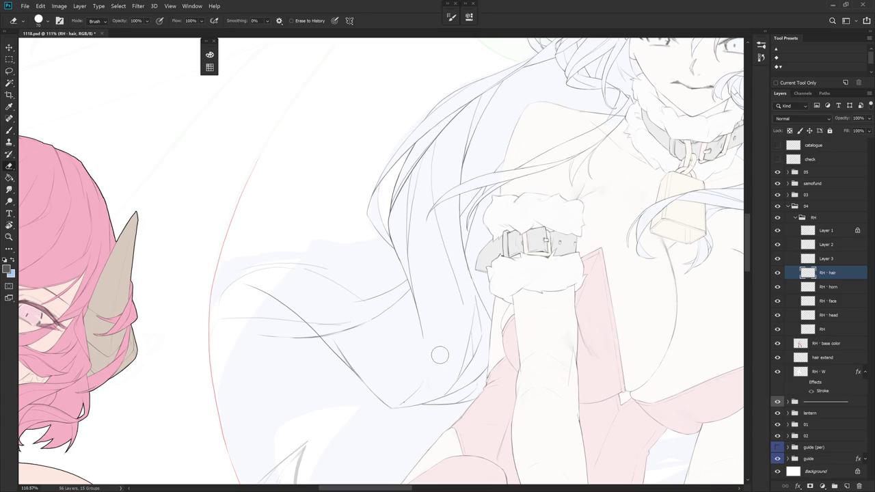
key(r)
drag(410, 397, 479, 254)
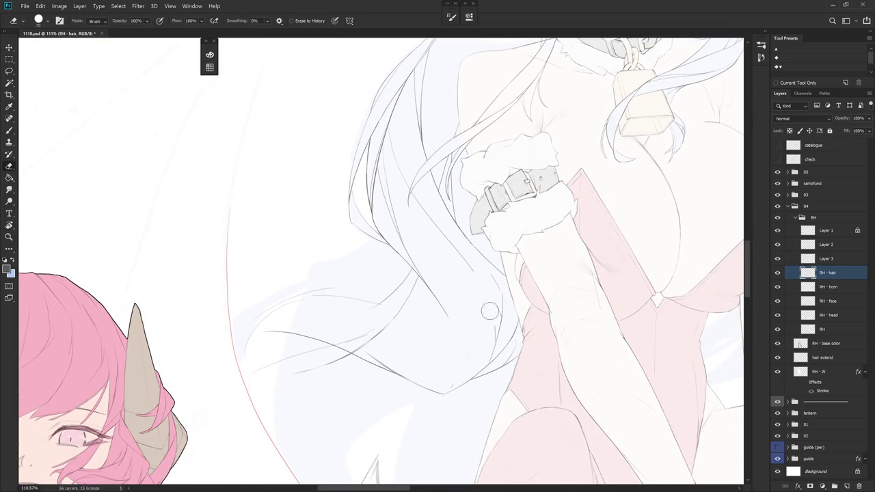
key(b)
mouse_move(493, 274)
mouse_down()
mouse_move(484, 341)
mouse_move(467, 377)
mouse_move(446, 393)
mouse_move(451, 342)
mouse_up()
Add a short stroke along the arm line, compare it with undo/redo, and rotate back upright
key(r)
drag(482, 301, 479, 314)
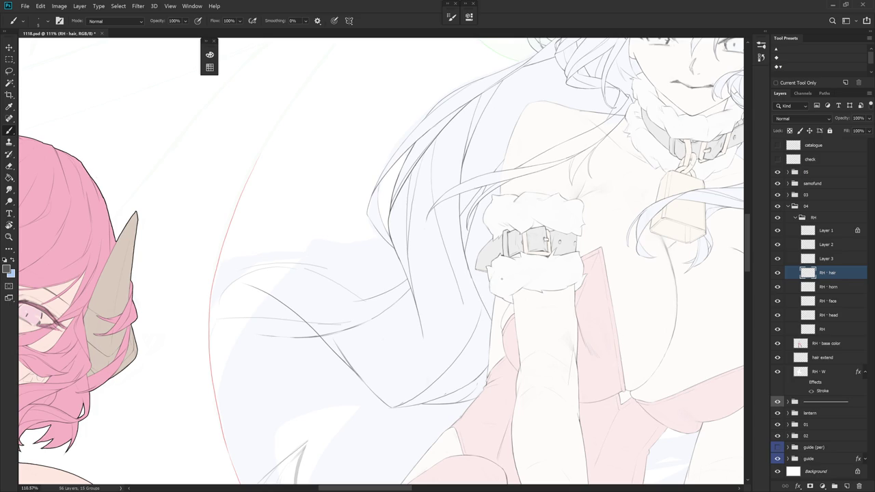
key(ctrl+z)
key(ctrl+shift+z)
drag(562, 346, 547, 449)
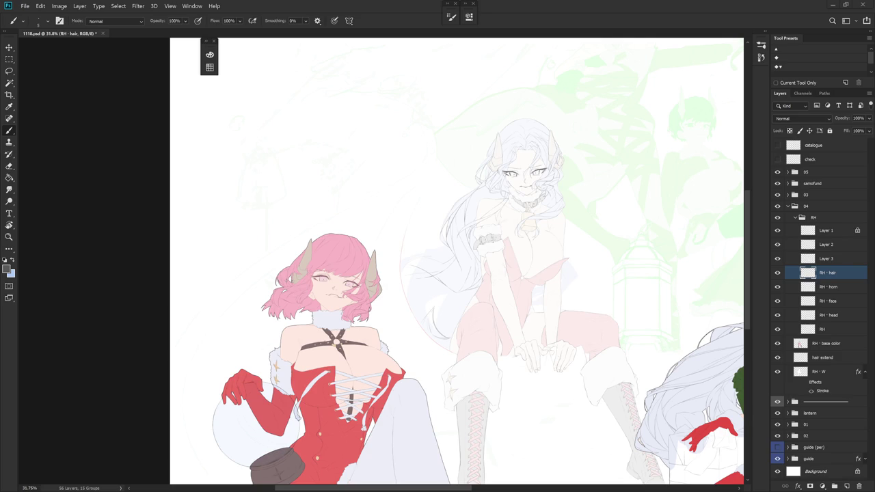
scroll(444, 266, up, 4)
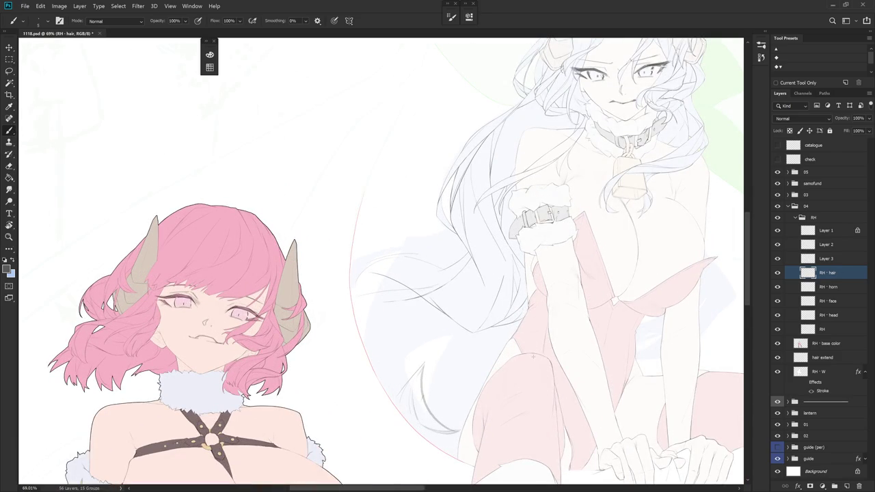
scroll(547, 321, up, 1)
scroll(547, 321, up, 1)
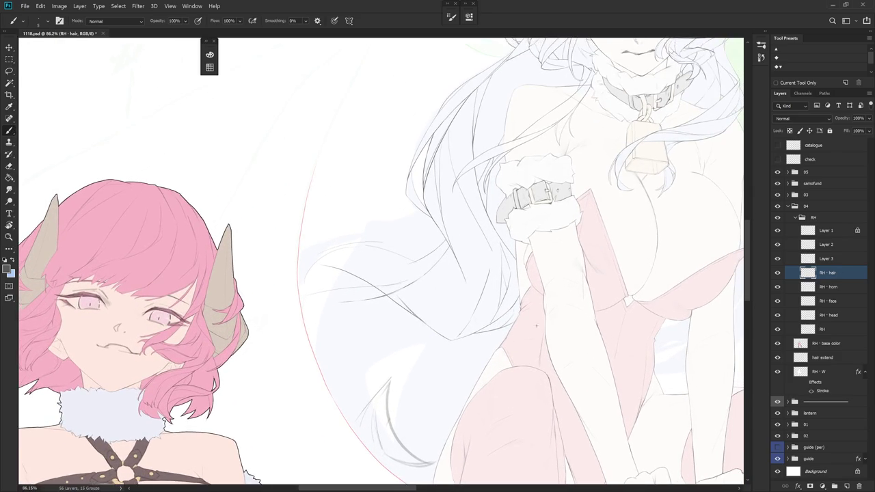
key(l)
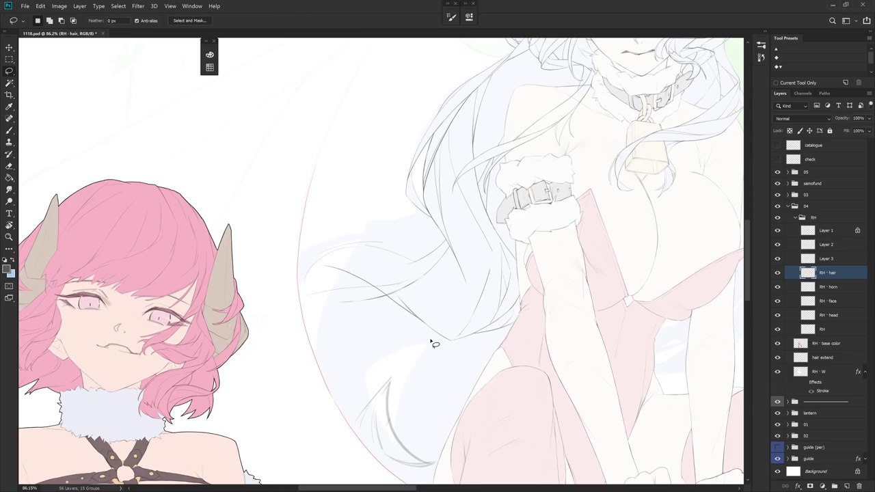
key(b)
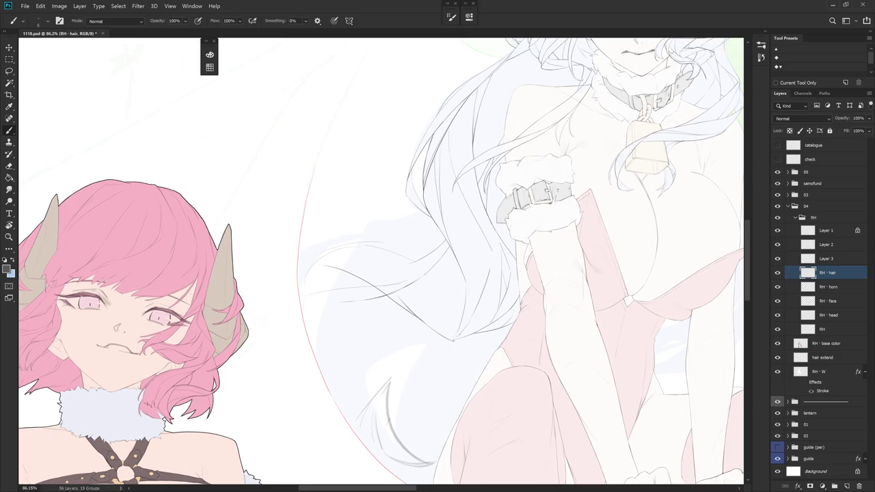
key(e)
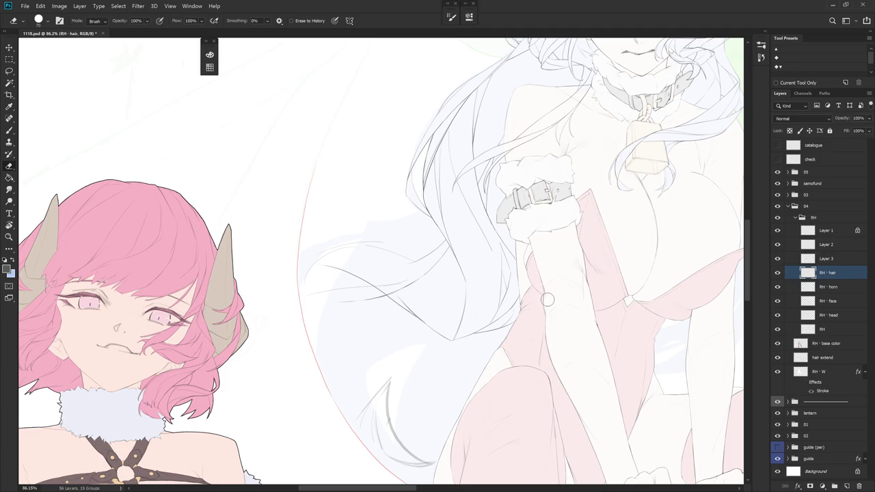
drag(549, 301, 491, 346)
key(b)
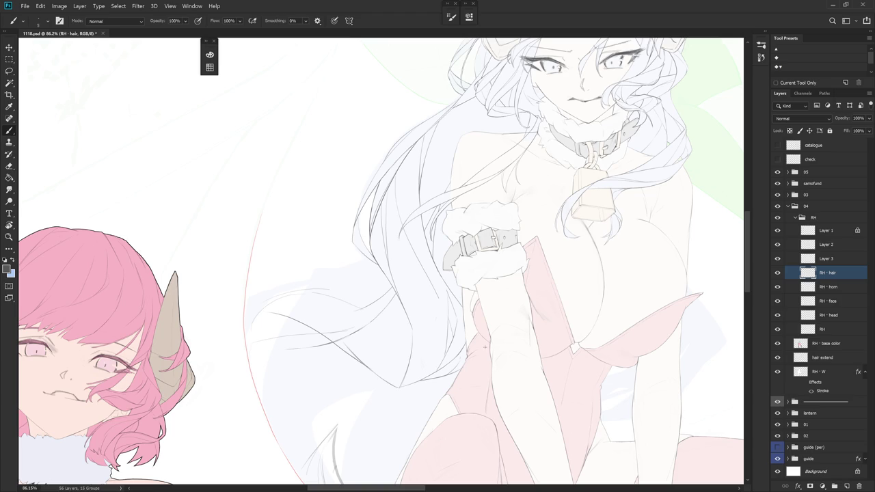
scroll(485, 347, down, 2)
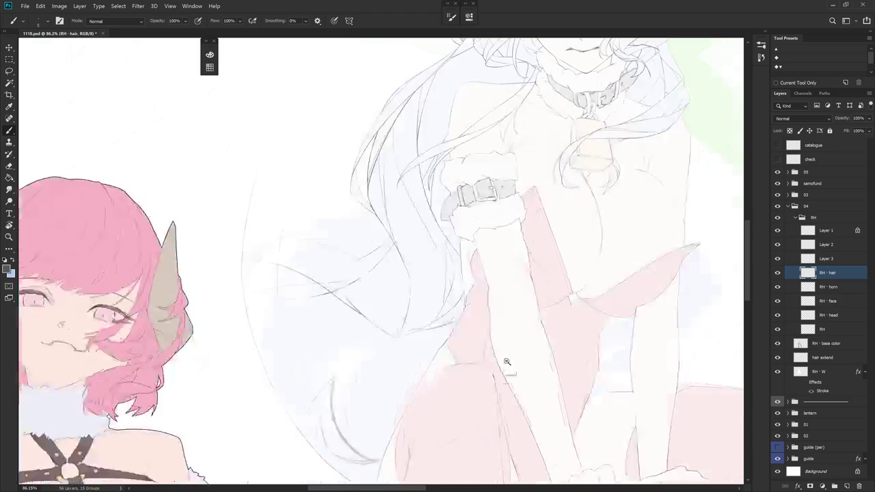
scroll(515, 351, down, 2)
scroll(423, 274, down, 1)
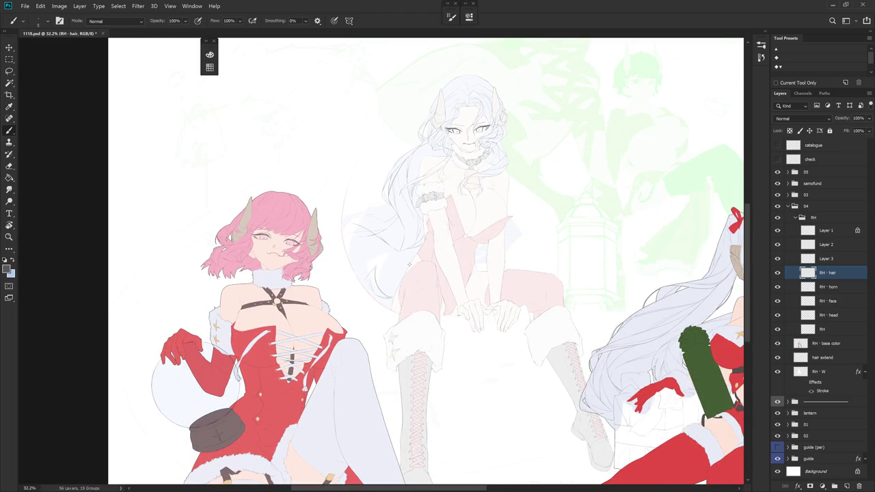
Tilt the canvas, then lasso and delete the stray marks beside the hair
scroll(404, 238, up, 4)
key(e)
drag(414, 274, 388, 299)
key(b)
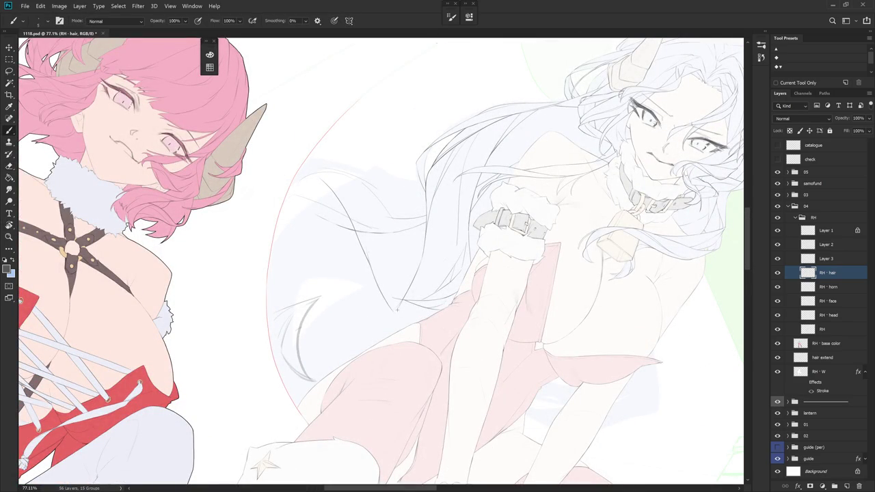
drag(396, 313, 495, 220)
key(e)
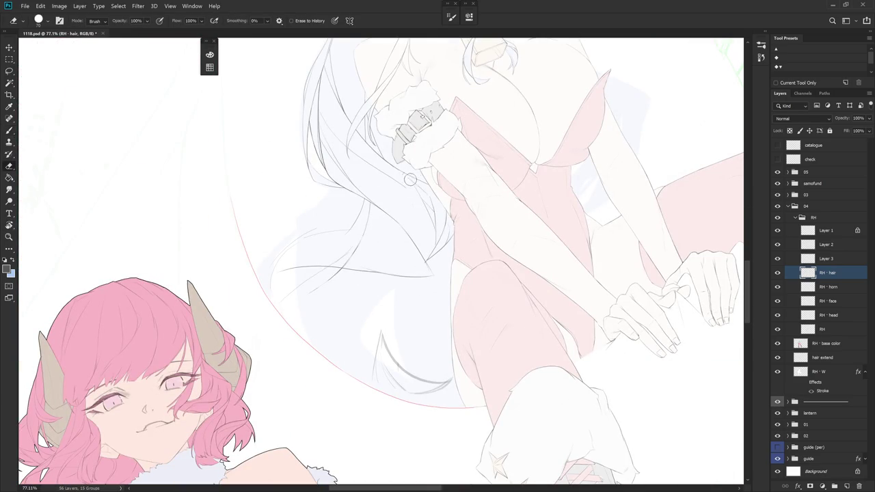
key(l)
mouse_move(425, 258)
mouse_down()
mouse_move(443, 199)
mouse_move(447, 221)
mouse_up()
key(Delete)
key(ctrl+d)
key(b)
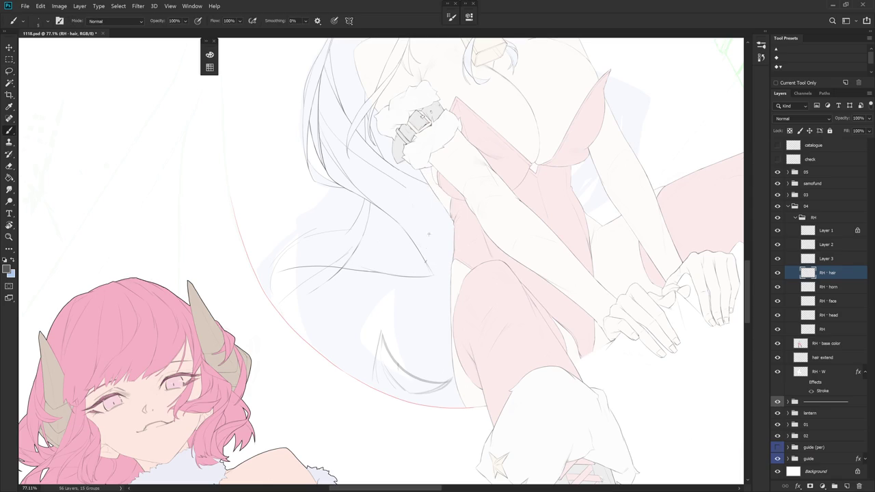
Turn the figures more upright and undo the last hair stroke
key(r)
mouse_move(431, 265)
mouse_down()
mouse_move(410, 260)
mouse_move(447, 161)
mouse_up()
key(e)
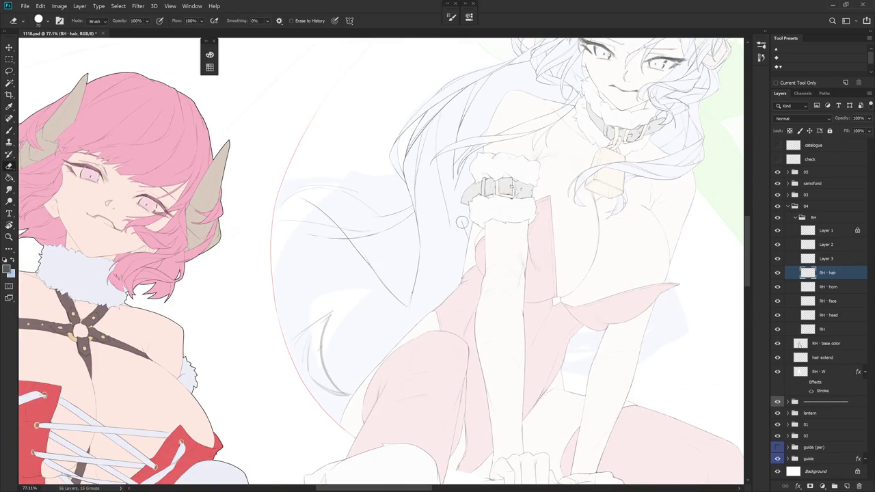
scroll(463, 211, up, 1)
key(r)
mouse_move(463, 221)
mouse_down()
mouse_move(451, 205)
mouse_move(454, 239)
mouse_up()
key(b)
key(ctrl+z)
key(e)
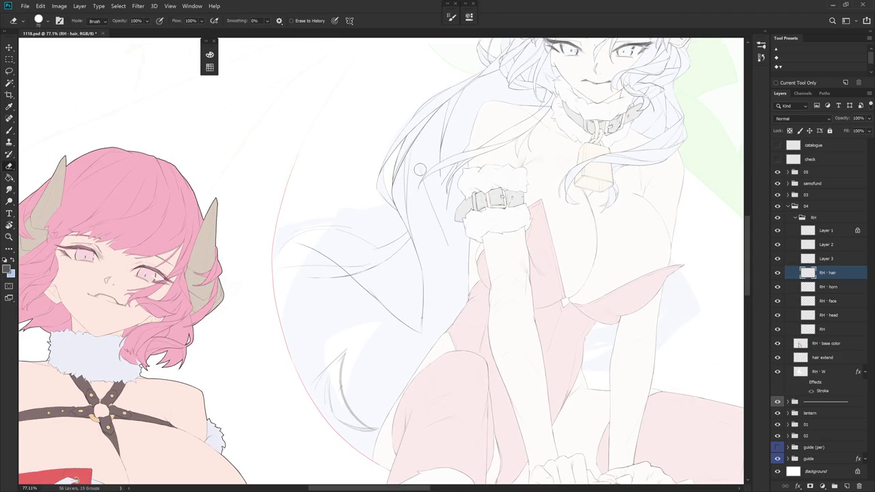
key(b)
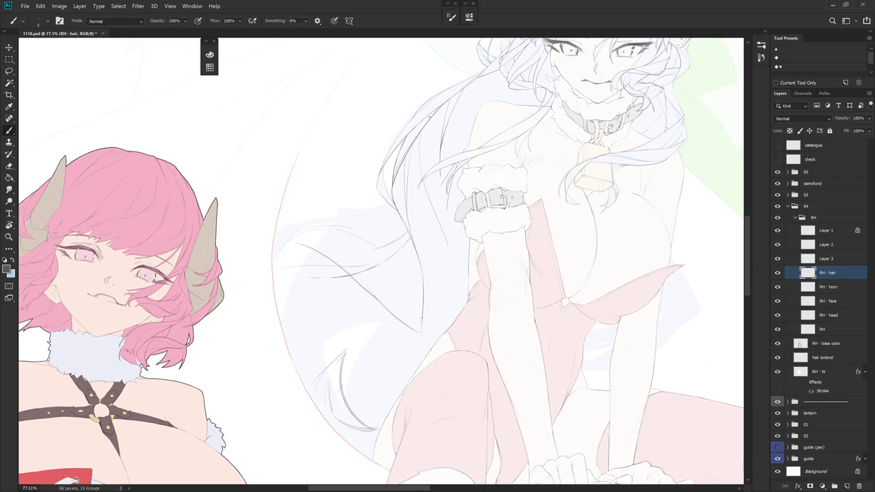
Zoom in on the chest hair and try thin and darker strand lines, undoing the attempts
drag(425, 146, 435, 125)
key(e)
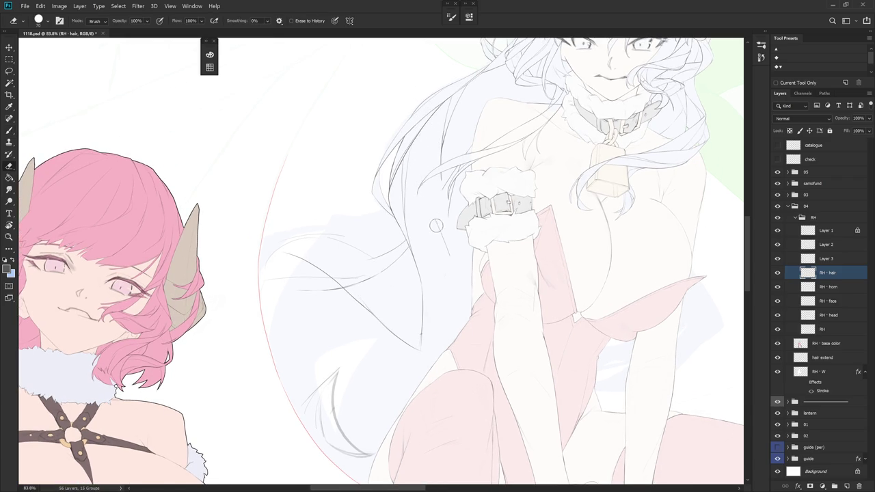
key(b)
drag(425, 178, 453, 236)
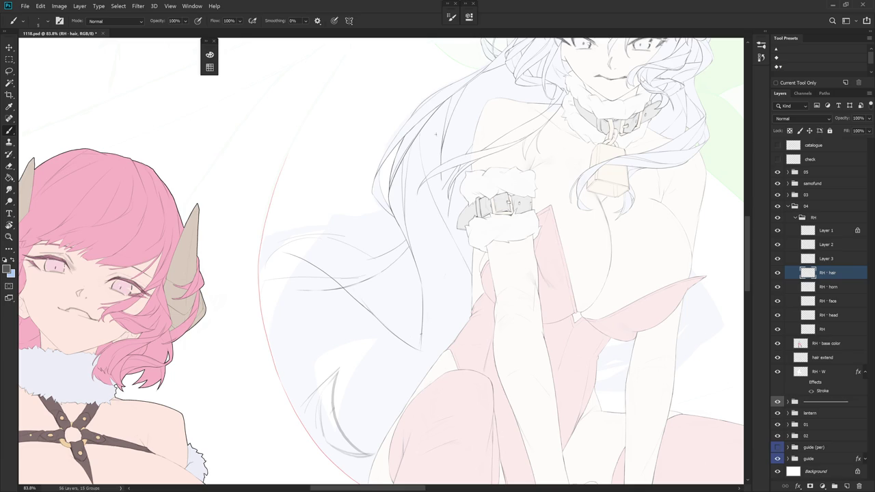
drag(441, 190, 457, 247)
key(ctrl+z)
drag(443, 192, 468, 258)
key(ctrl+z)
Draw a darker strand down the chest hair, then rotate the view 45° counter-clockwise
key(e)
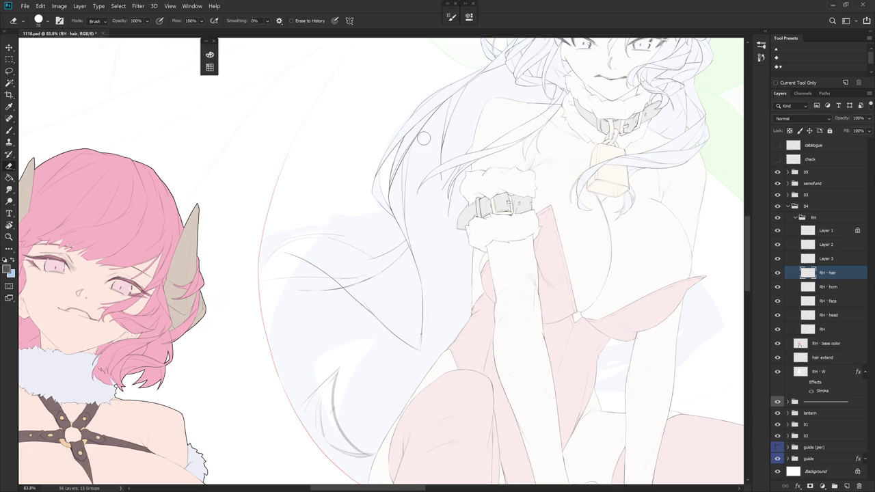
key(b)
drag(425, 171, 468, 247)
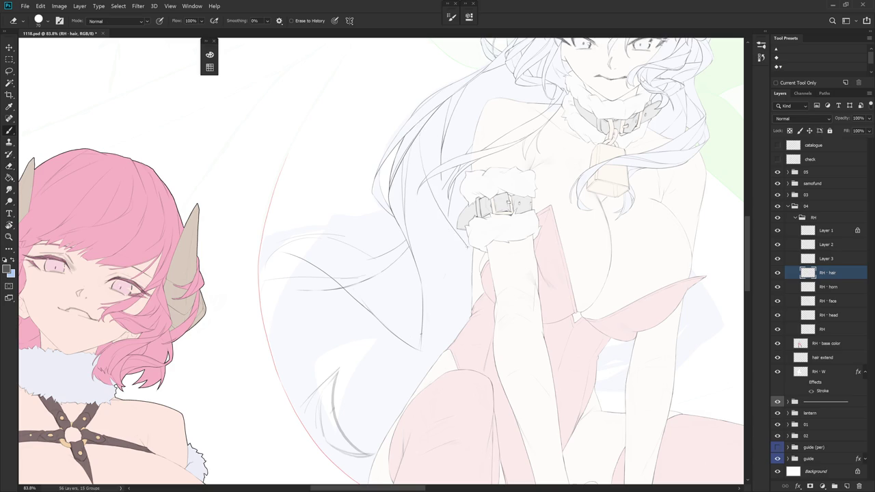
key(b)
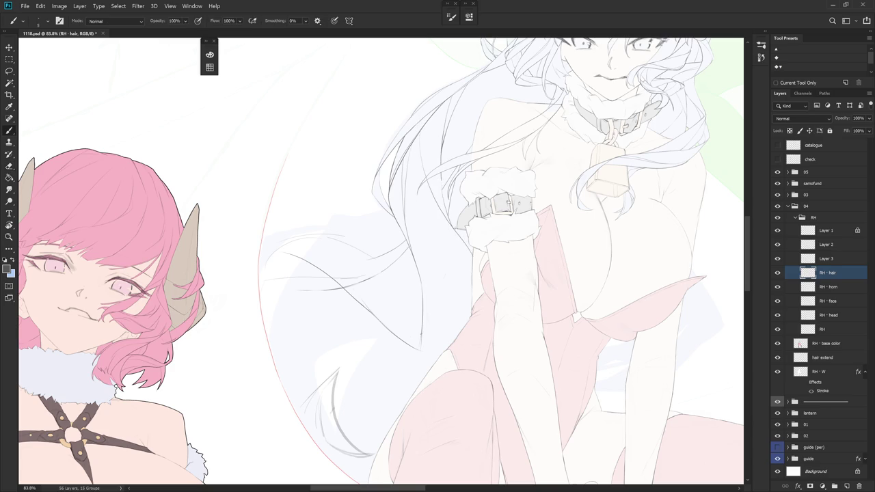
key(r)
drag(487, 276, 467, 196)
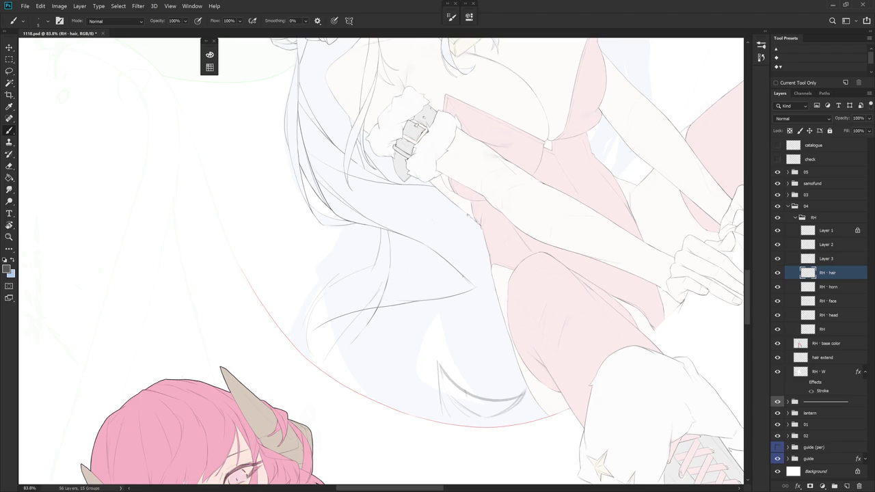
Pan and tilt the view to the lower hair and extend the hair outline stroke downward
mouse_move(548, 290)
mouse_down()
mouse_move(493, 281)
mouse_move(425, 354)
mouse_up()
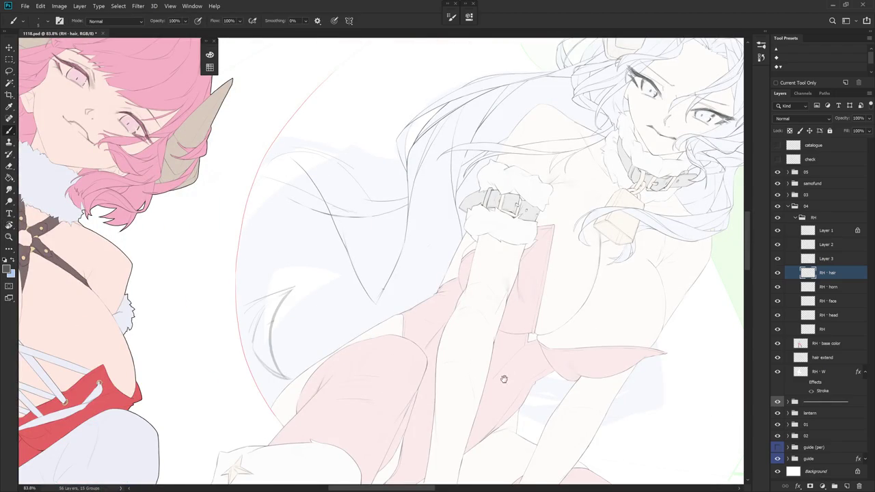
key(r)
drag(499, 385, 494, 395)
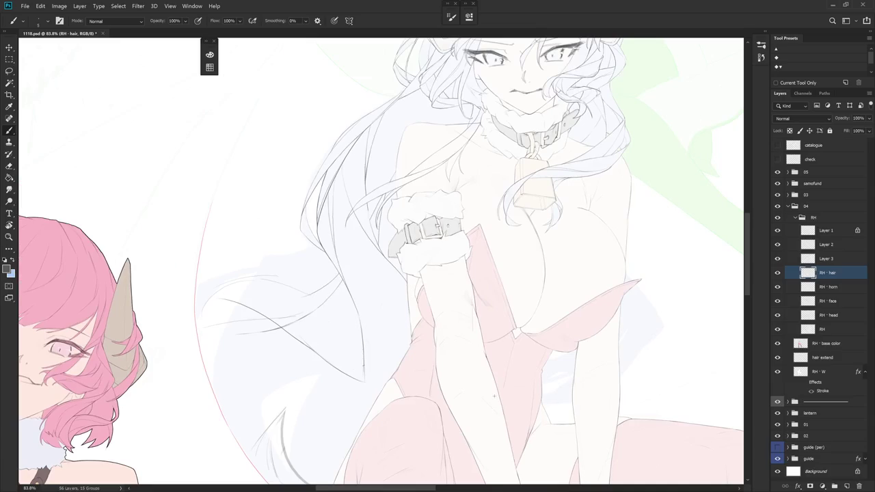
key(r)
mouse_move(478, 419)
mouse_down()
mouse_move(474, 402)
mouse_move(501, 380)
mouse_up()
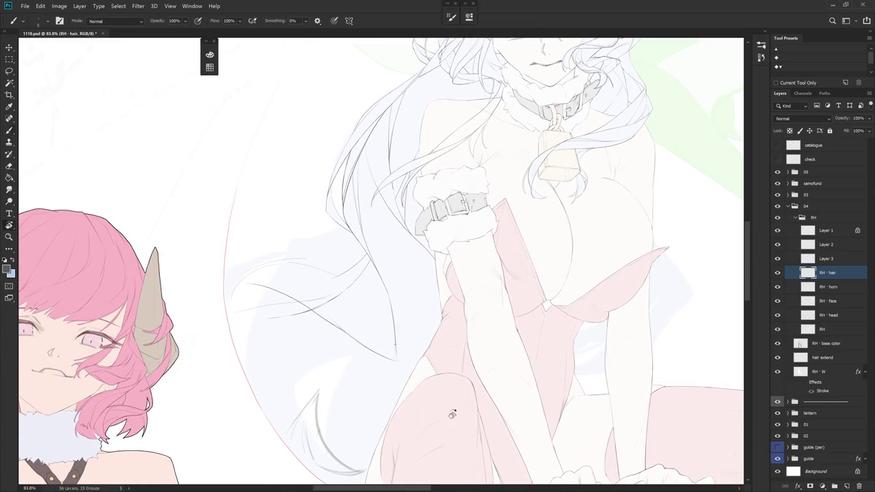
key(r)
drag(449, 404, 464, 259)
mouse_move(469, 299)
mouse_down()
mouse_move(417, 414)
mouse_move(459, 358)
mouse_up()
Draw a thin line along the hair edge and erase part of the lower hair line
key(r)
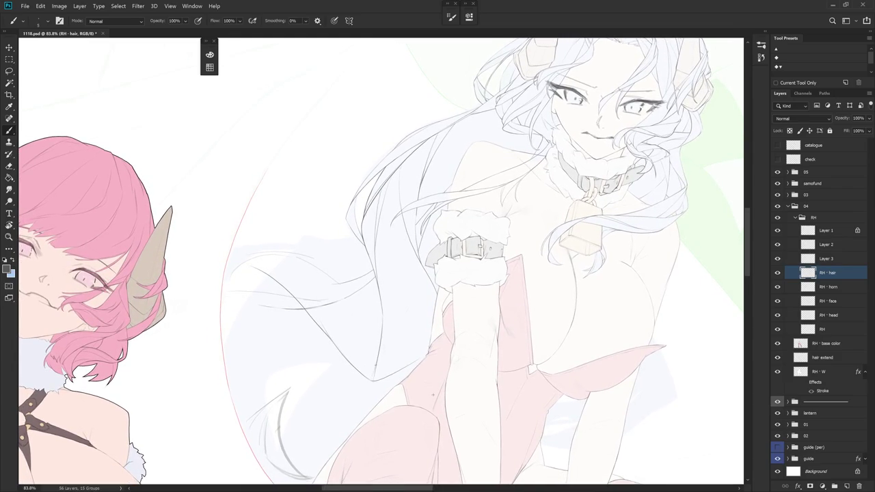
drag(432, 394, 386, 373)
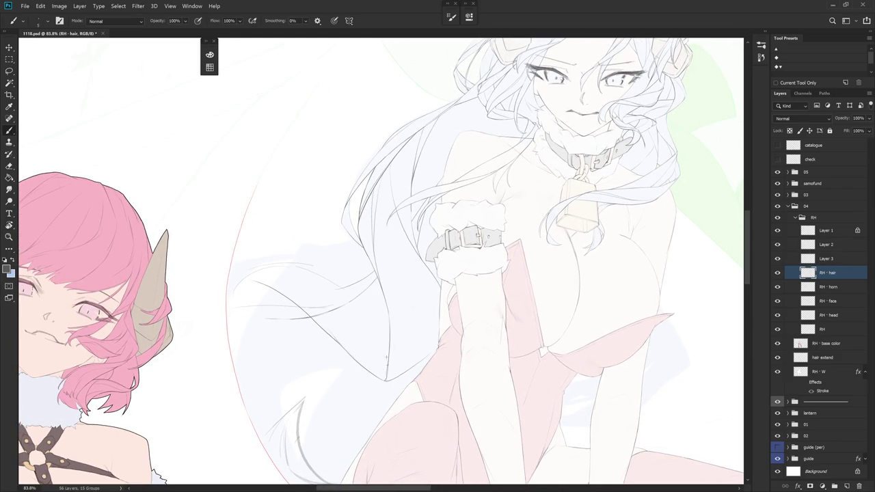
key(e)
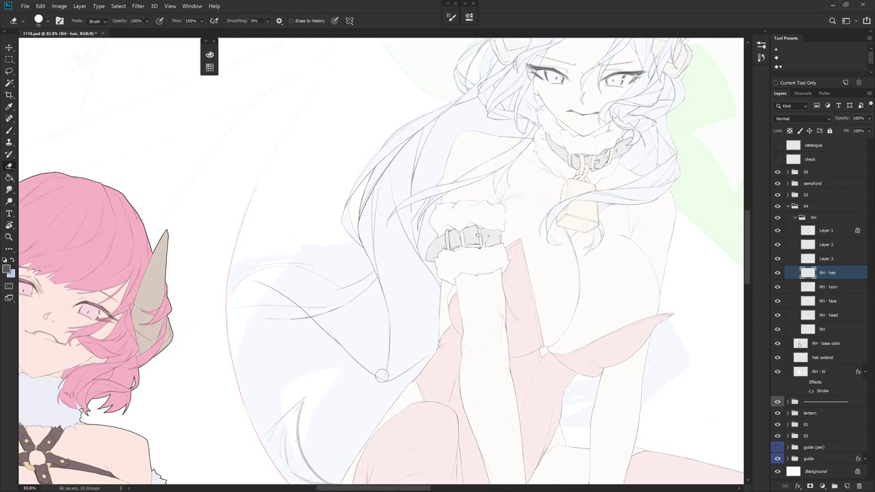
drag(400, 398, 432, 364)
key(b)
key(b)
drag(436, 279, 443, 353)
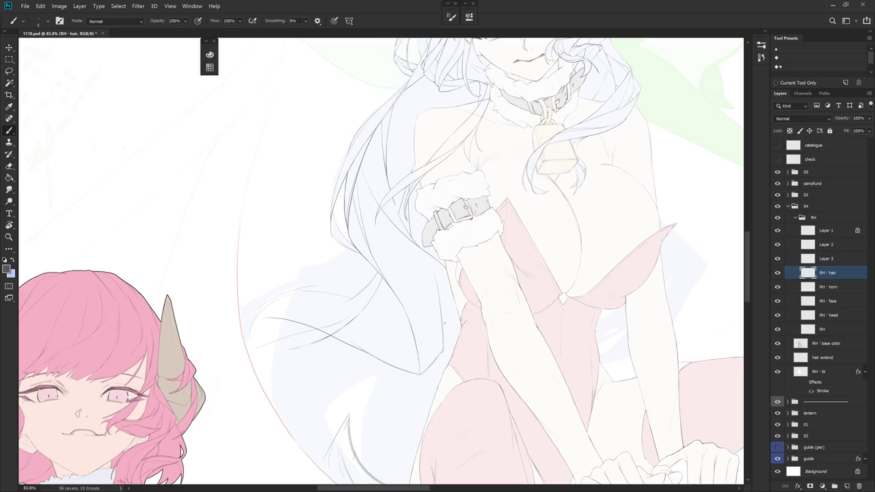
drag(483, 367, 469, 269)
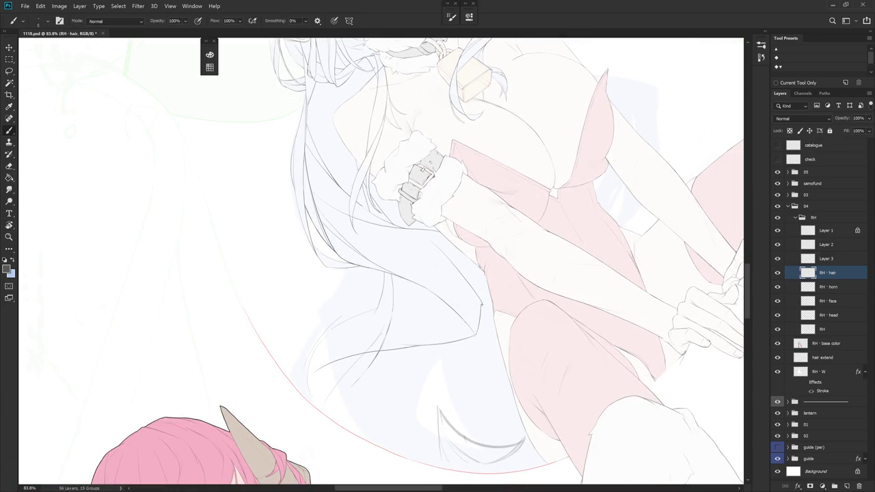
key(e)
mouse_move(482, 302)
mouse_down()
mouse_move(453, 386)
mouse_move(485, 464)
mouse_up()
key(b)
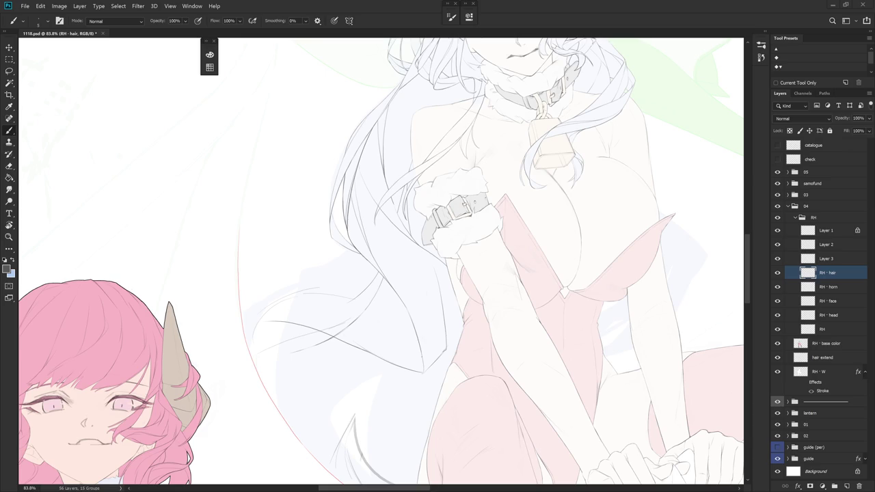
Reposition, rotate and zoom the view to check the lower hair lineart
mouse_move(518, 335)
mouse_down()
mouse_move(542, 300)
mouse_move(569, 313)
mouse_move(564, 334)
mouse_up()
key(e)
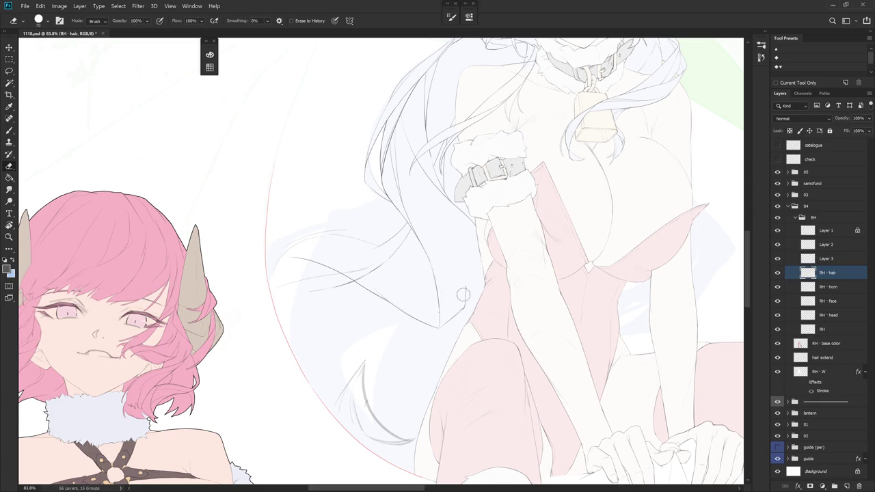
key(b)
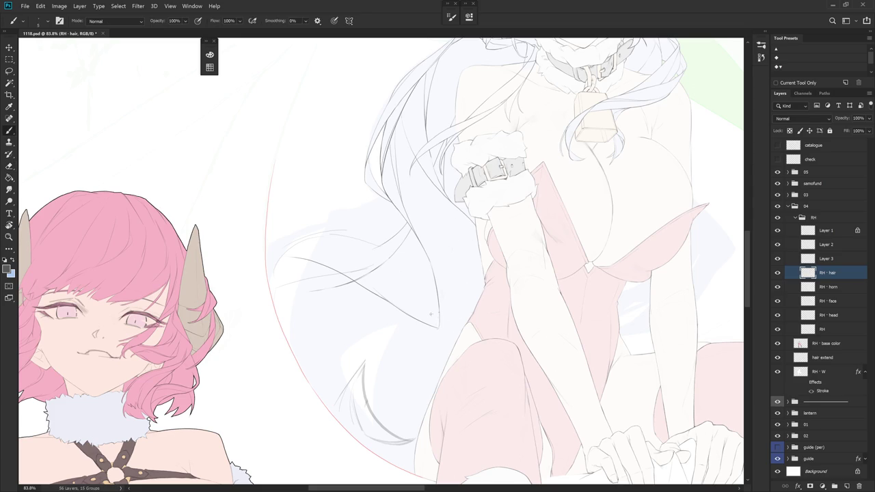
mouse_move(449, 301)
mouse_down()
mouse_move(469, 272)
mouse_move(448, 197)
mouse_up()
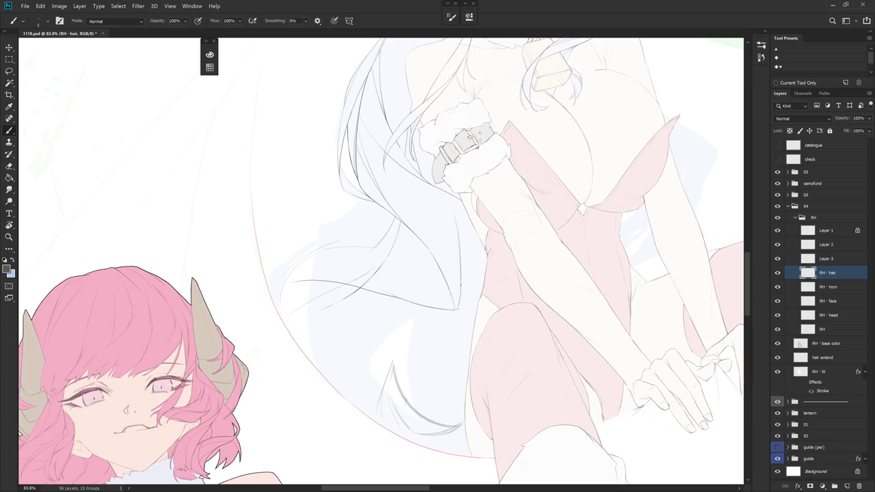
drag(448, 198, 462, 235)
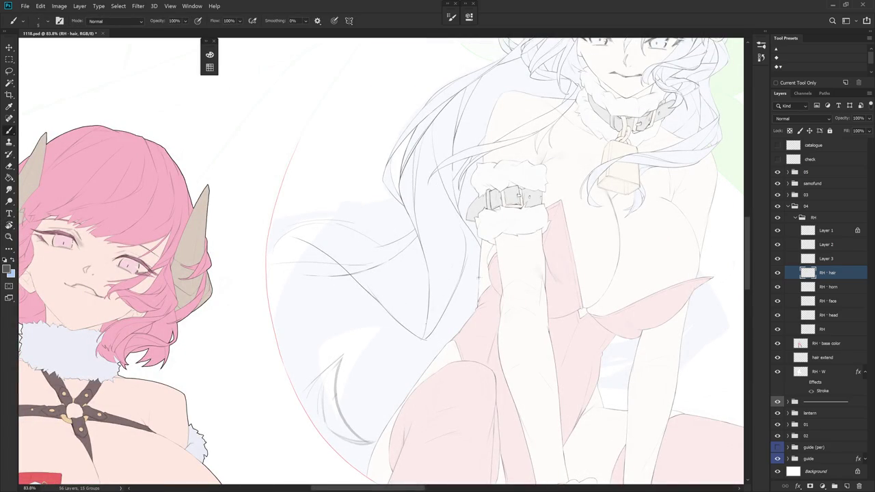
scroll(491, 270, down, 2)
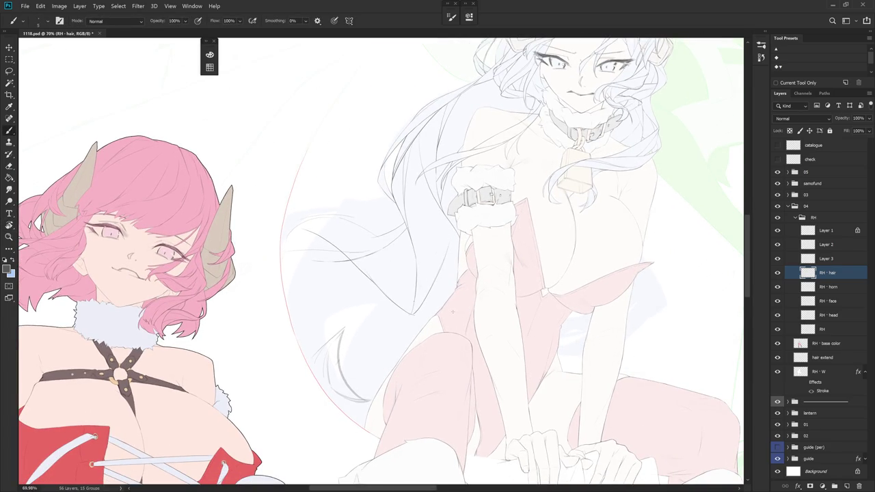
scroll(443, 334, down, 4)
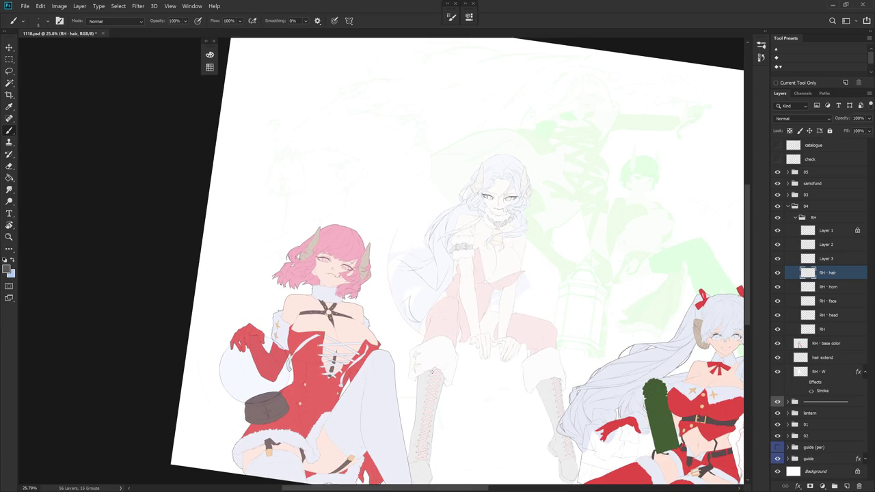
scroll(440, 267, up, 3)
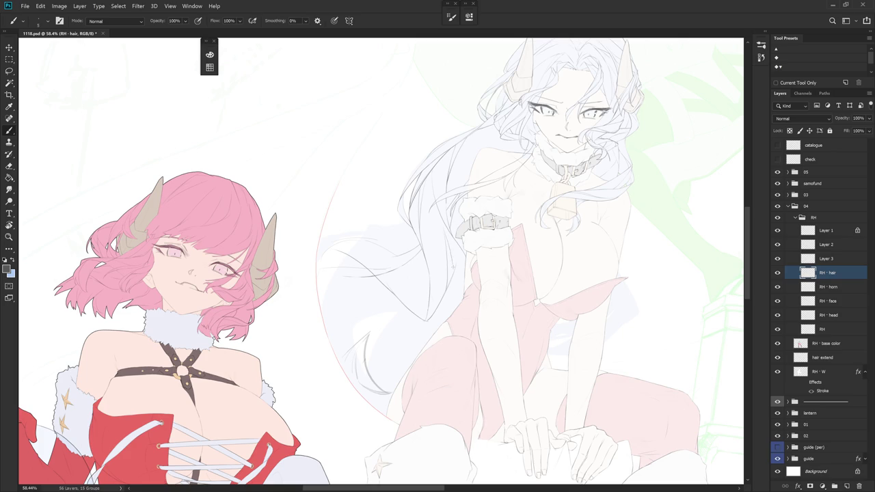
key(e)
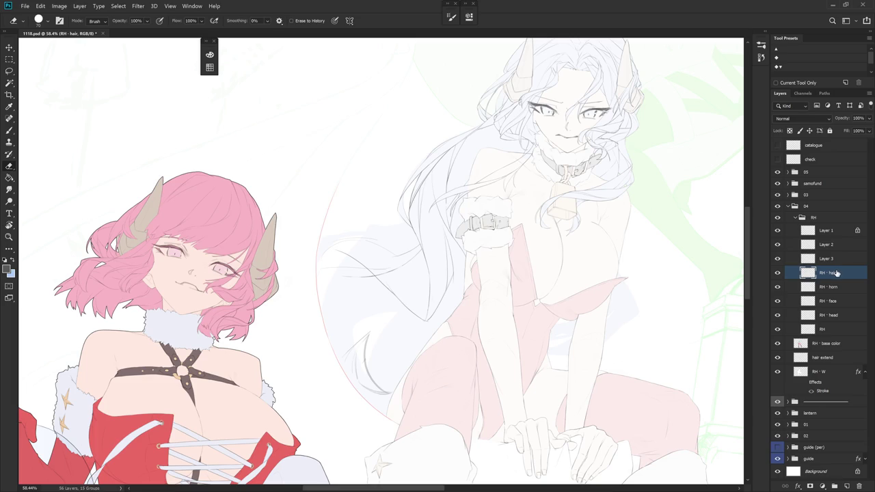
Zoom out, flip the canvas horizontally, and zoom back in on the hair
scroll(599, 345, down, 1)
scroll(592, 358, down, 3)
scroll(470, 363, down, 2)
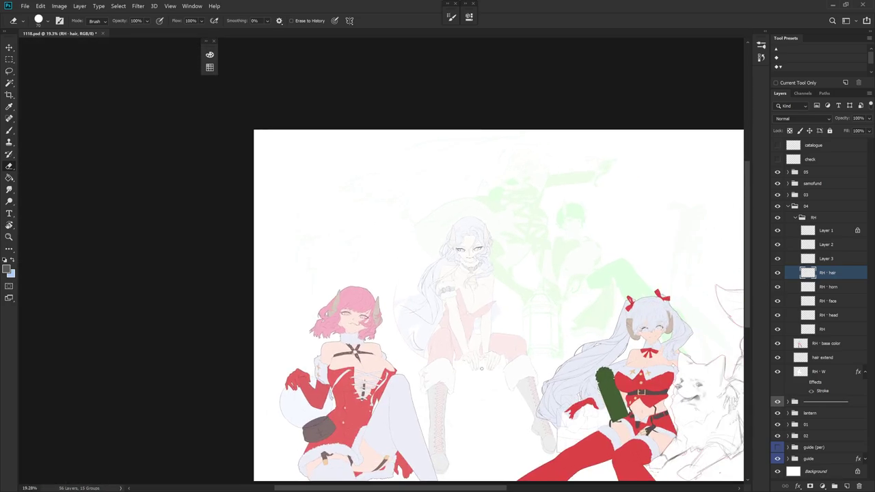
key(ctrl+shift+h)
scroll(478, 341, right, 2)
scroll(498, 313, up, 5)
key(b)
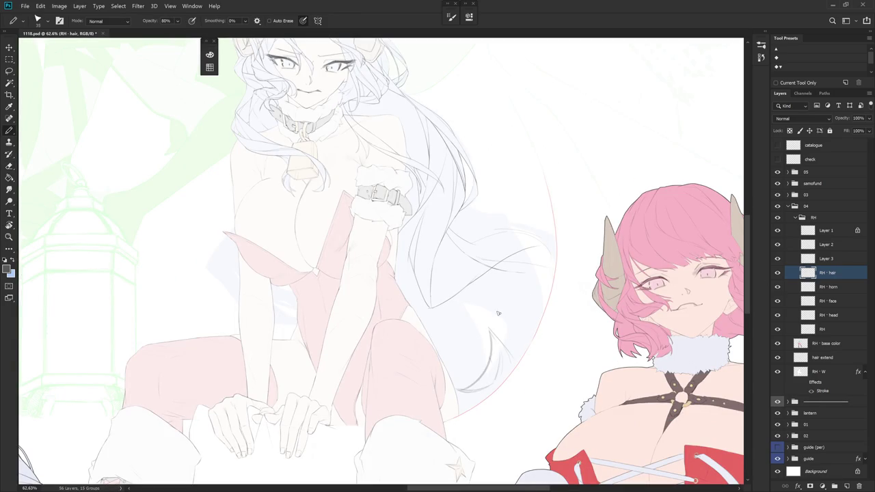
Lasso a group of hair strands, then deselect them
key(l)
mouse_move(408, 281)
mouse_down()
mouse_move(498, 317)
mouse_move(529, 314)
mouse_move(441, 252)
mouse_up()
click(513, 334)
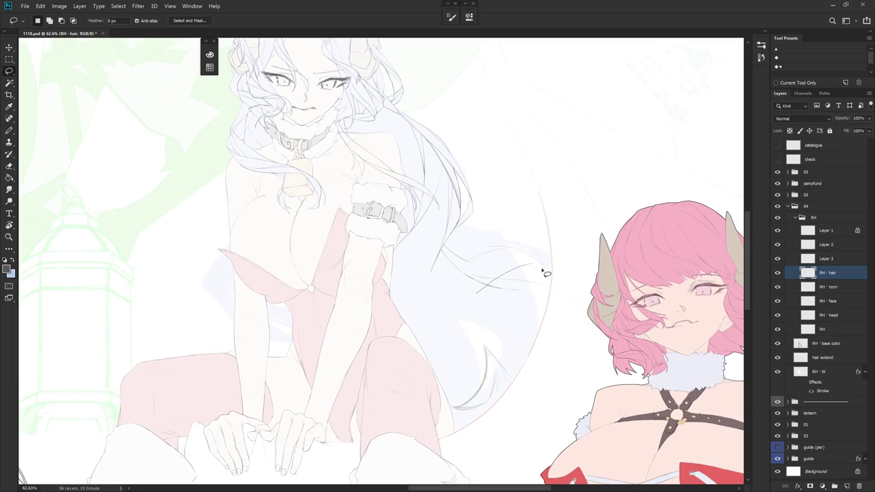
click(532, 335)
Draw thin, curving strand lines down the long white hair, undoing the missed strokes
key(b)
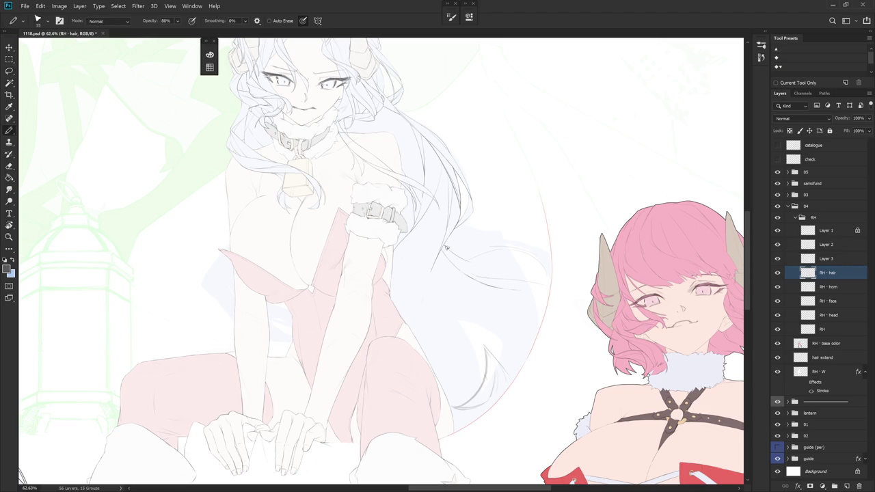
drag(431, 272, 420, 302)
key(ctrl+z)
key(ctrl+z)
key(ctrl+z)
key(e)
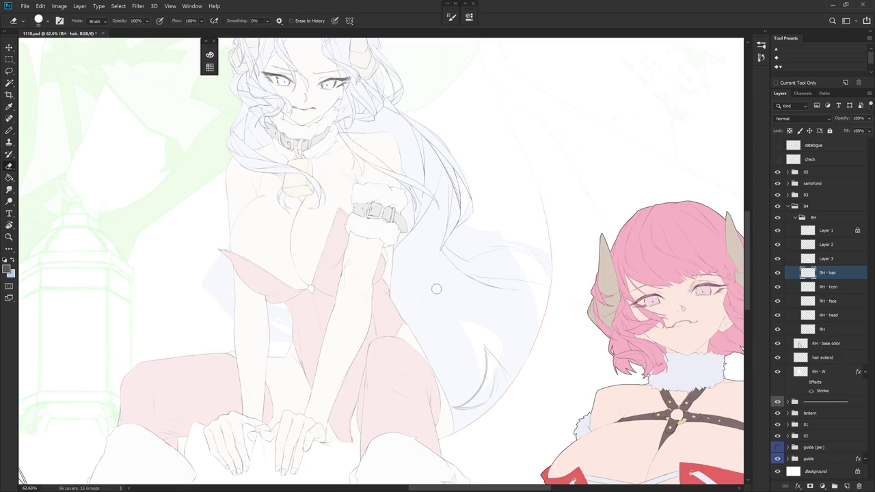
key(b)
drag(446, 233, 440, 293)
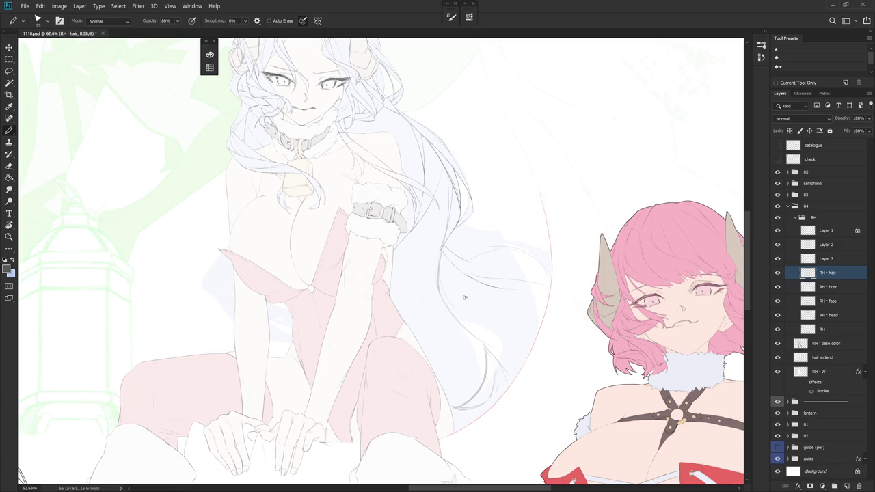
drag(441, 243, 448, 345)
key(ctrl+z)
key(ctrl+z)
key(ctrl+z)
drag(444, 236, 417, 345)
mouse_move(429, 277)
mouse_down()
mouse_move(440, 319)
mouse_move(488, 327)
mouse_up()
Lasso the hair tip, delete its stray strokes, and return to the RH · hair layer
key(l)
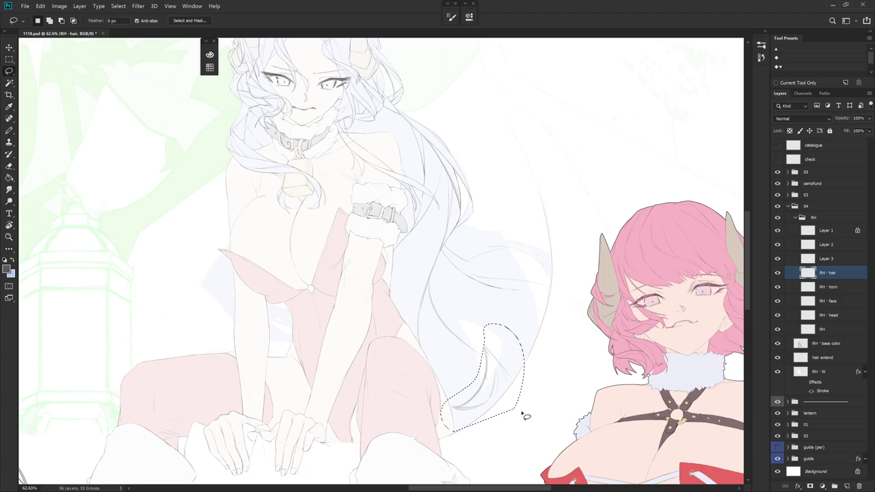
click(846, 258)
key(Delete)
key(ctrl+d)
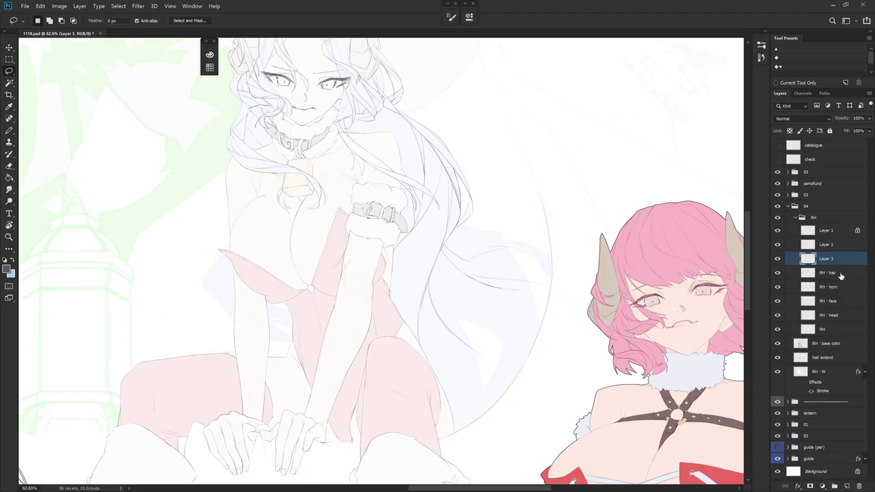
click(846, 275)
key(b)
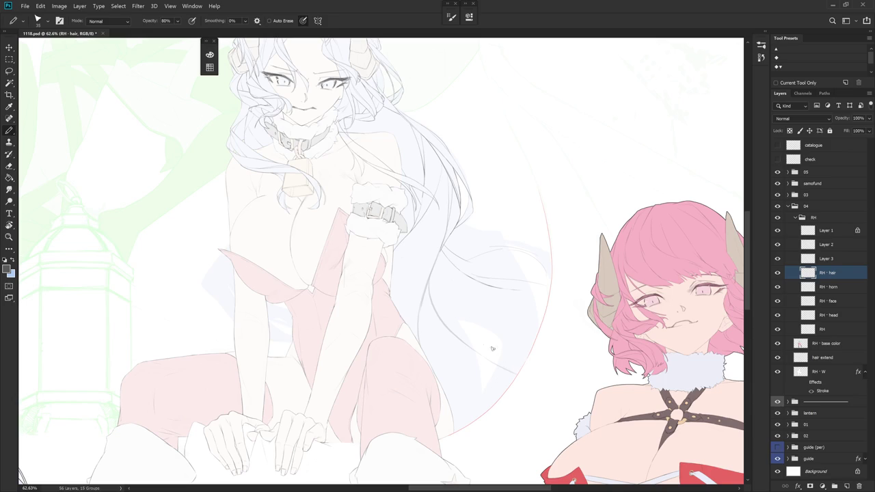
key(e)
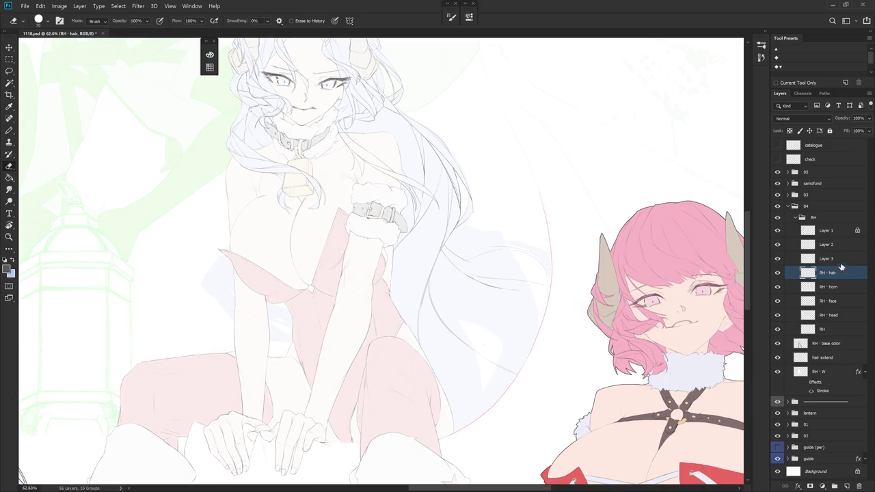
key(b)
scroll(440, 244, up, 2)
key(shift+b)
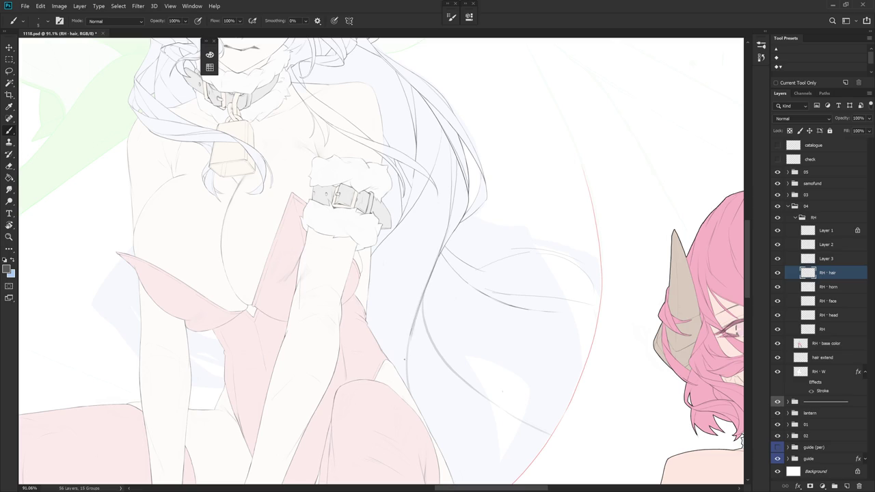
Darken the hair line over the chest and trace the hair edge, undoing overshoots toward the arm
drag(414, 324, 408, 367)
mouse_move(471, 311)
mouse_down()
mouse_move(466, 332)
mouse_move(478, 328)
mouse_up()
key(shift+b)
drag(446, 181, 391, 315)
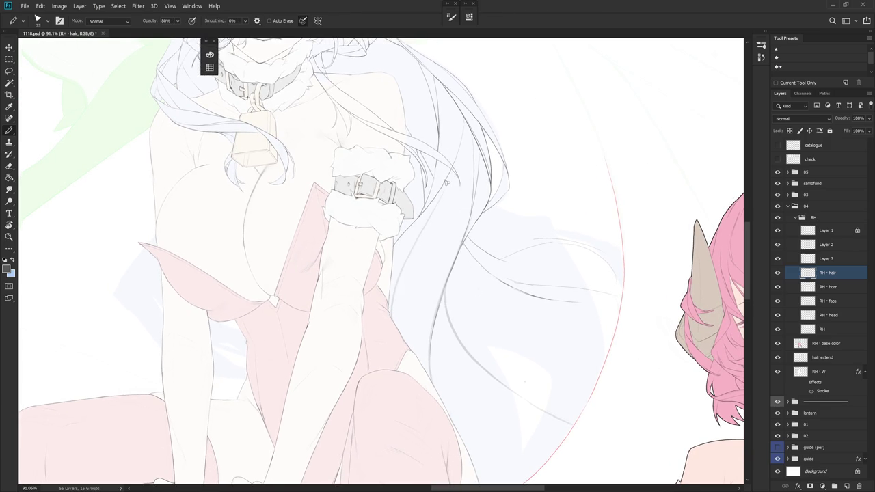
key(ctrl+z)
mouse_move(448, 188)
mouse_down()
mouse_move(398, 334)
mouse_move(439, 211)
mouse_move(393, 321)
mouse_up()
key(ctrl+z)
drag(424, 235, 395, 335)
Tilt the view to check the lines, then select and deselect the strand beside the arm
key(e)
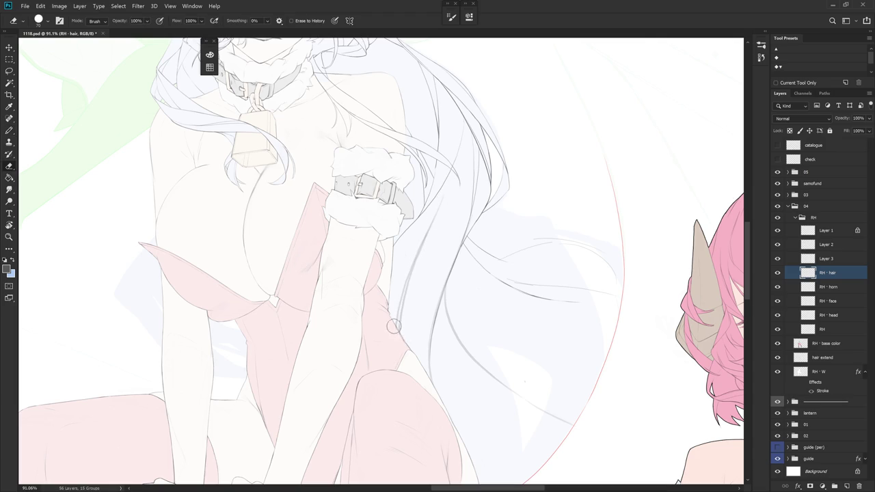
key(r)
drag(516, 299, 531, 239)
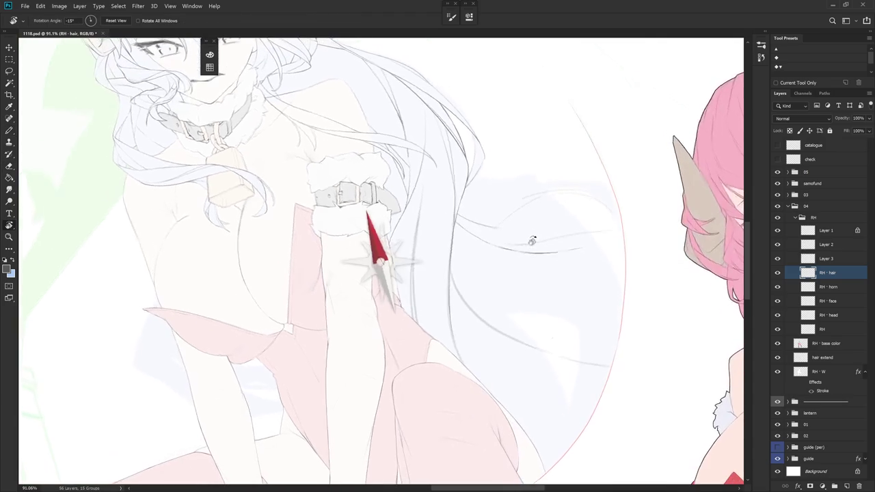
key(e)
key(l)
drag(382, 334, 438, 213)
key(ctrl+d)
Redraw the strand line down to the arm and undo the faint stroke along it
key(b)
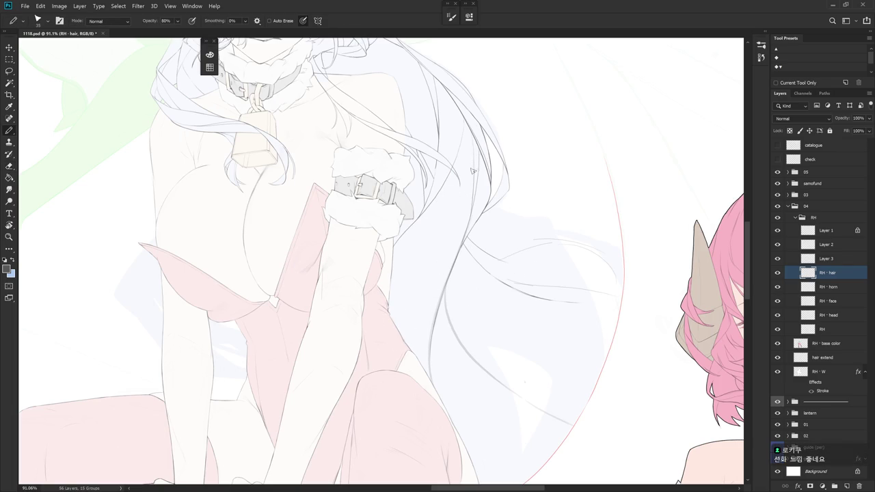
drag(449, 183, 391, 341)
key(ctrl+z)
mouse_move(449, 181)
mouse_down()
mouse_move(410, 236)
mouse_move(384, 324)
mouse_up()
key(e)
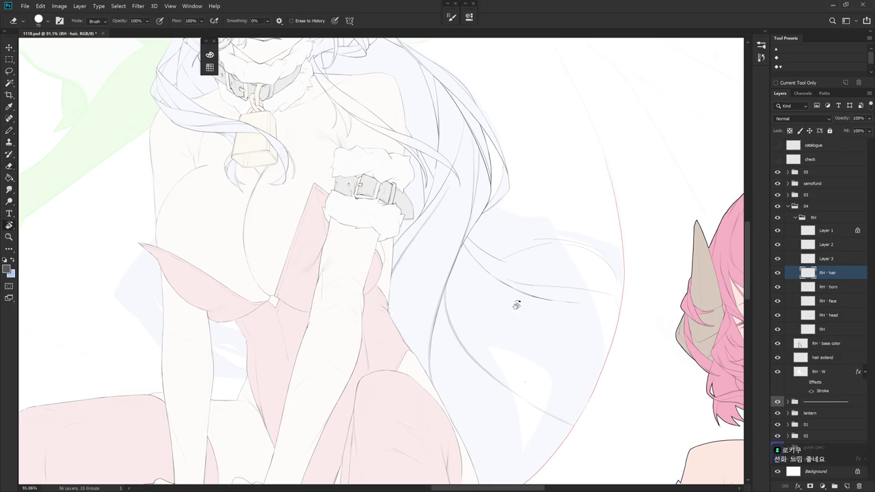
key(r)
drag(507, 314, 499, 188)
key(b)
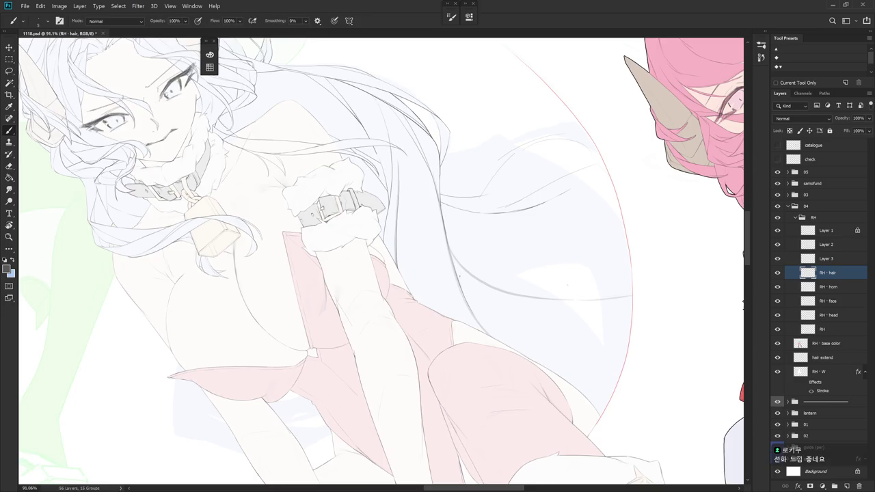
drag(442, 280, 510, 321)
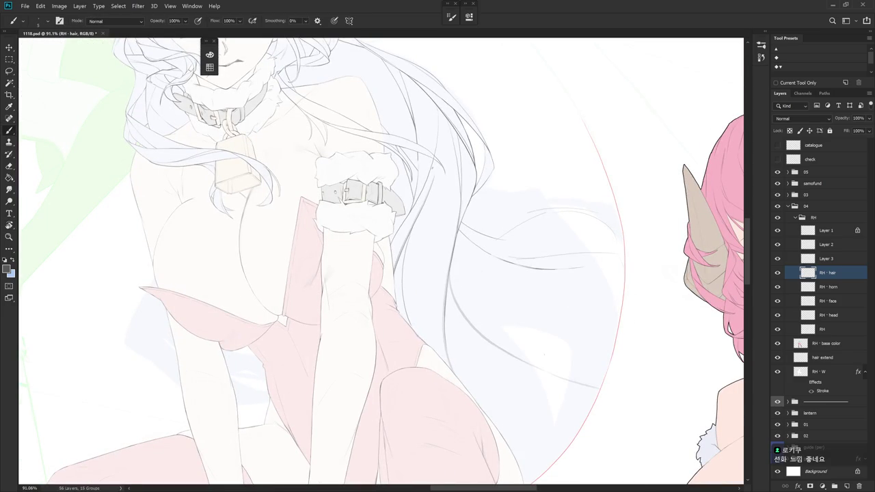
key(ctrl+z)
scroll(557, 336, down, 2)
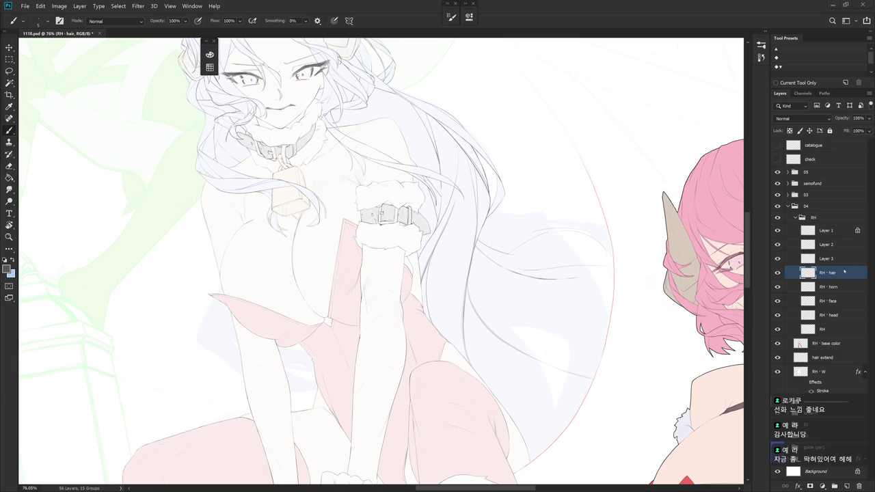
Pan and tilt the view about 4° to frame the heads and the white hair
drag(844, 287, 534, 330)
mouse_move(314, 408)
mouse_down()
mouse_move(517, 291)
mouse_move(518, 346)
mouse_move(396, 242)
mouse_move(488, 361)
mouse_up()
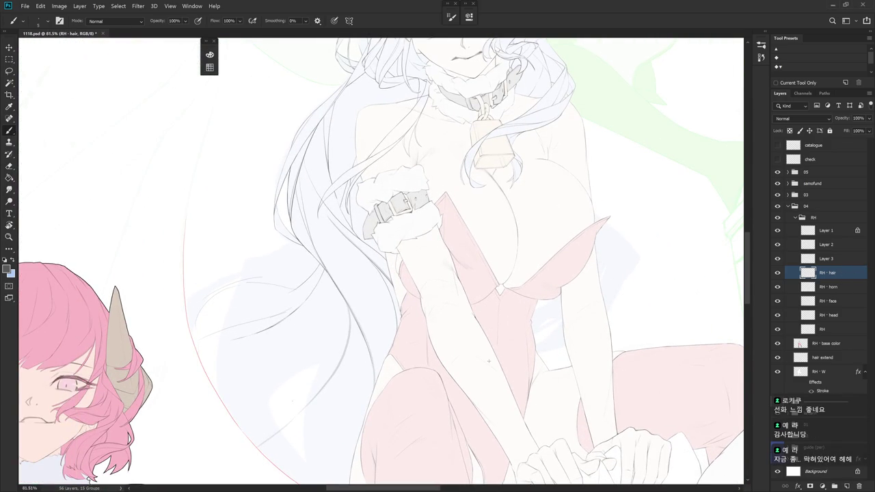
drag(489, 360, 397, 140)
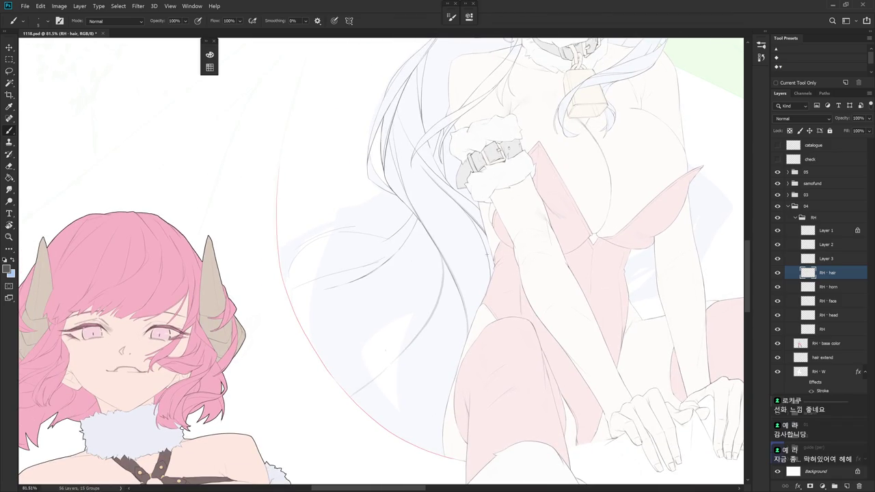
key(r)
drag(443, 316, 529, 390)
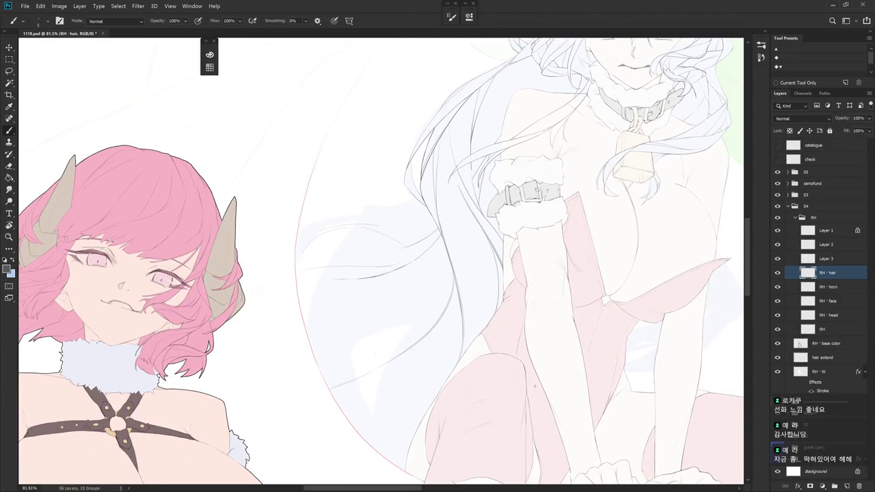
scroll(538, 376, up, 1)
scroll(538, 375, up, 1)
scroll(537, 375, up, 1)
scroll(538, 375, up, 1)
key(e)
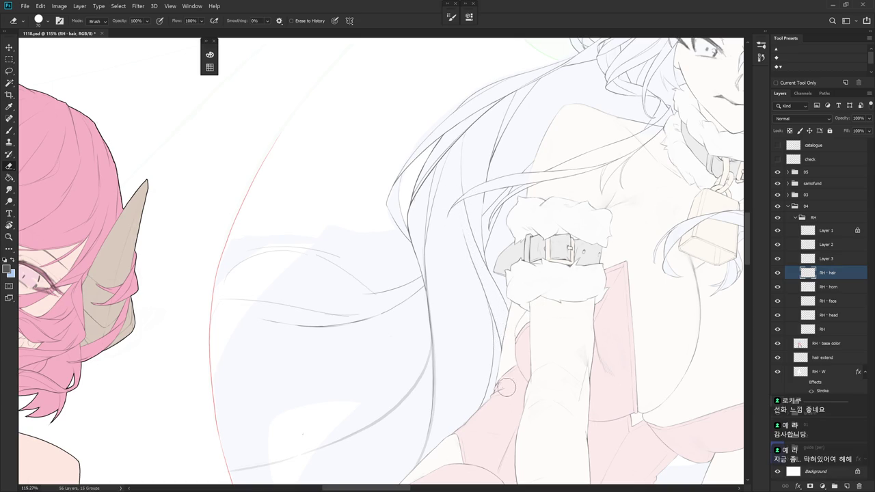
alt+scroll(504, 376, down, 2)
key(b)
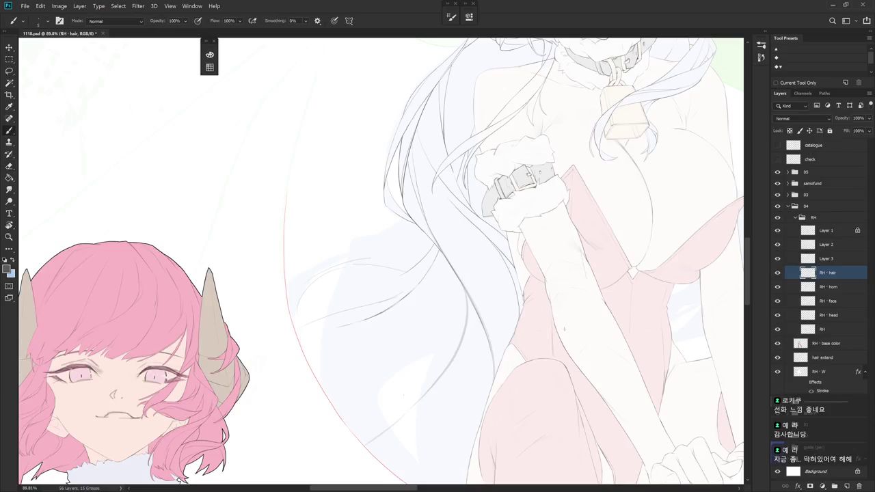
Recentre the view over the white hair, tilting it about 9° while switching between eraser and brush
drag(549, 362, 580, 273)
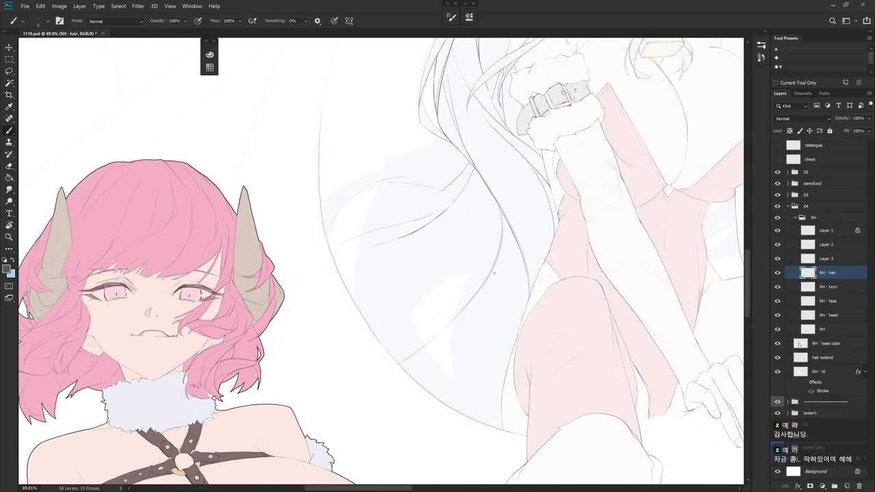
key(r)
drag(496, 272, 512, 289)
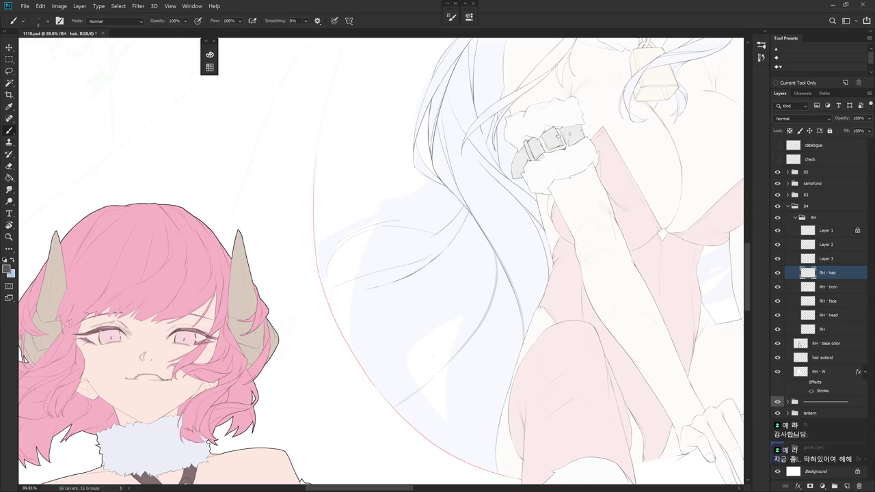
drag(526, 334, 342, 244)
key(e)
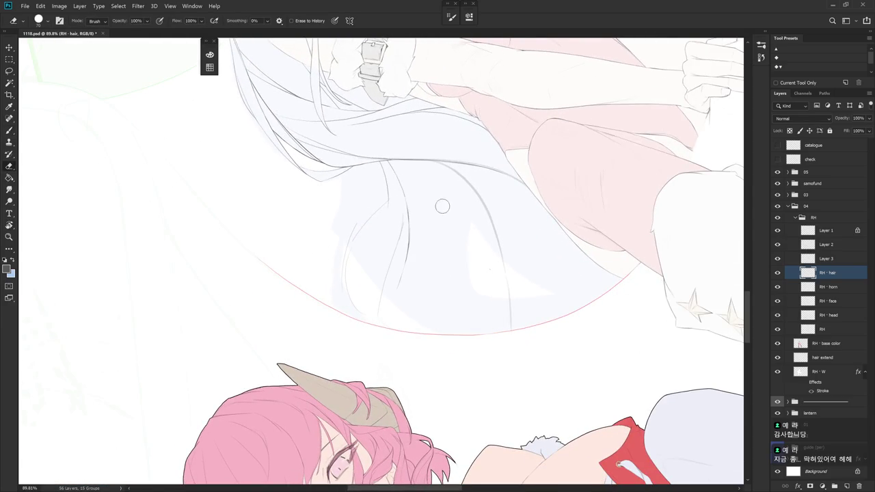
scroll(458, 293, down, 5)
key(b)
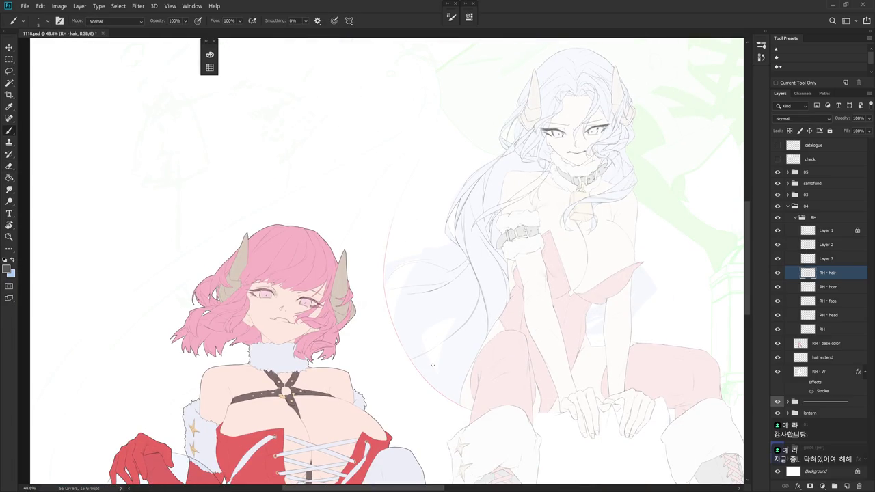
scroll(475, 267, up, 5)
key(e)
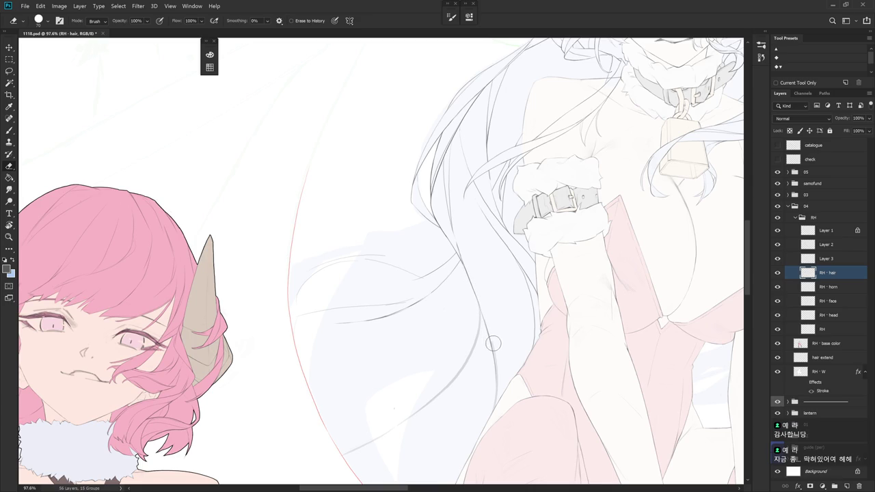
key(b)
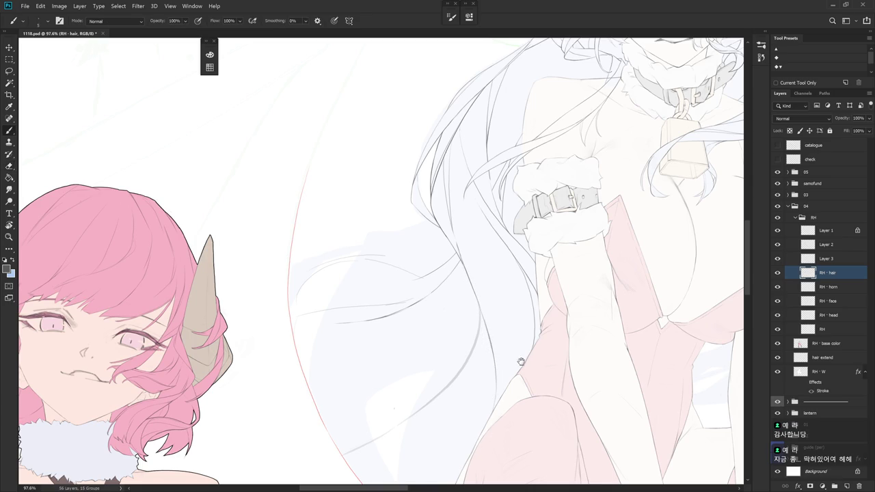
drag(489, 432, 499, 337)
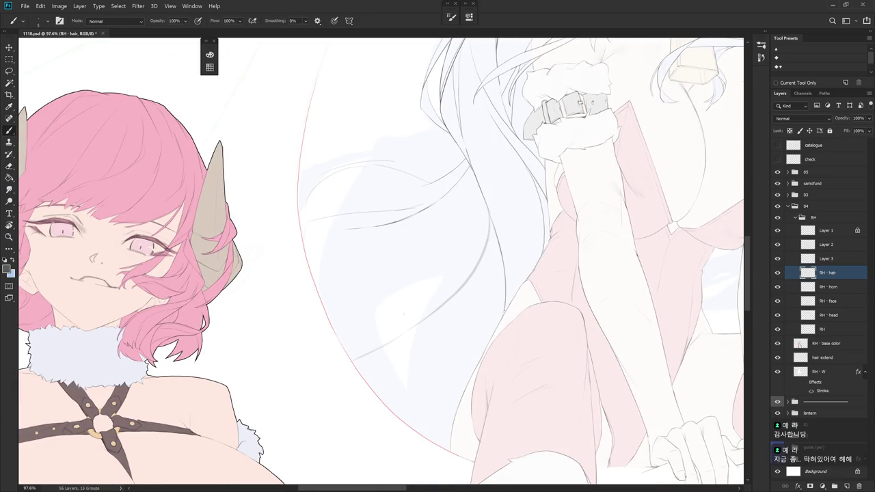
mouse_move(532, 197)
mouse_down()
mouse_move(525, 293)
mouse_move(527, 277)
mouse_up()
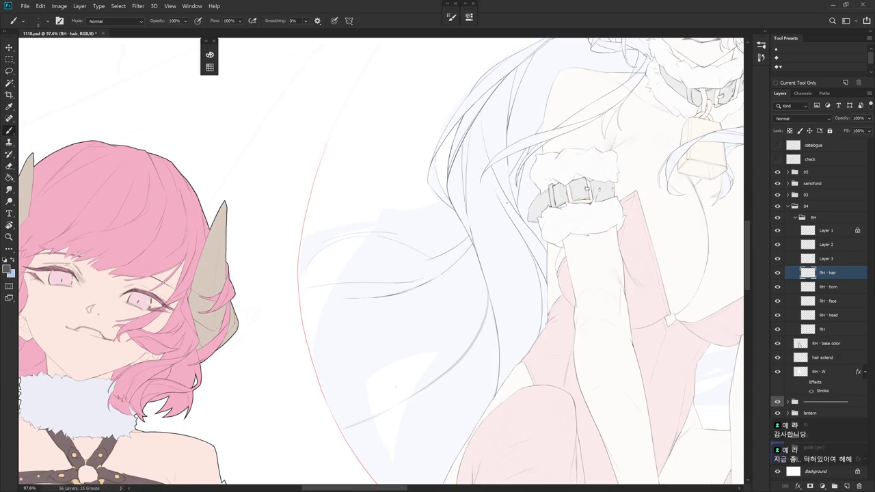
drag(512, 221, 519, 257)
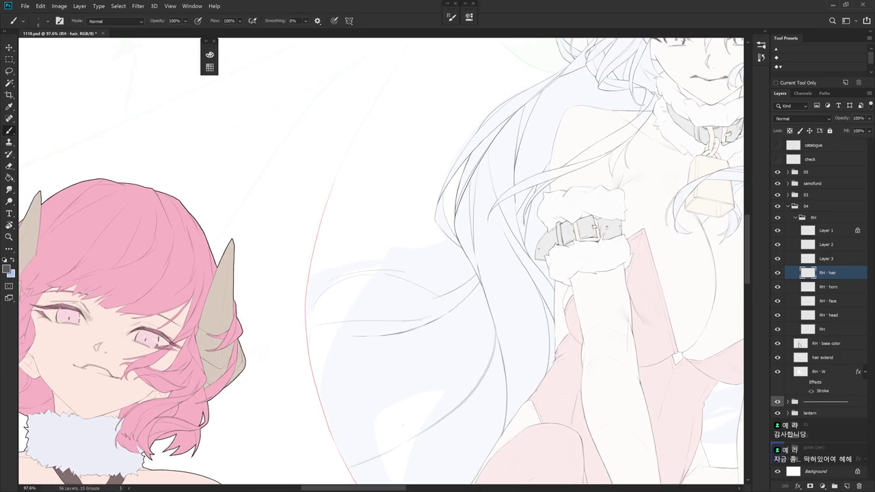
scroll(514, 175, up, 5)
Draw a thin strand line along the white hair
mouse_move(516, 248)
mouse_down()
mouse_move(554, 348)
mouse_move(519, 319)
mouse_up()
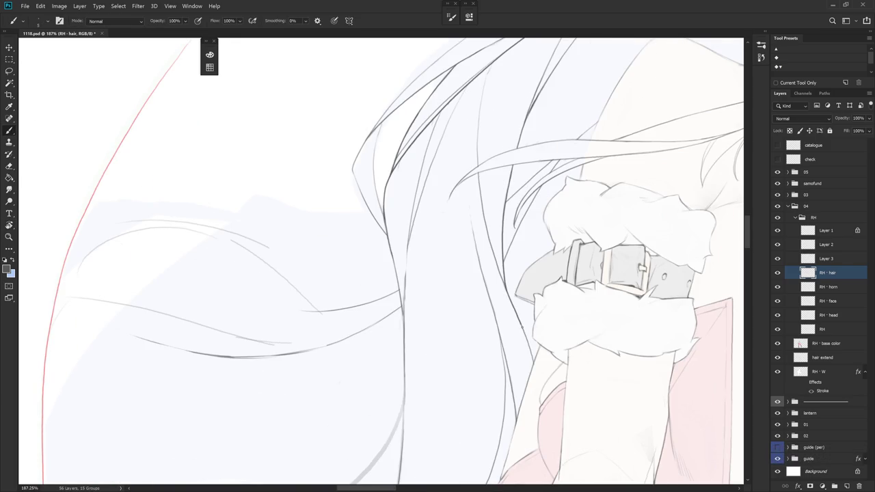
scroll(567, 338, down, 5)
key(r)
mouse_move(568, 338)
mouse_down()
mouse_move(558, 351)
mouse_move(539, 316)
mouse_up()
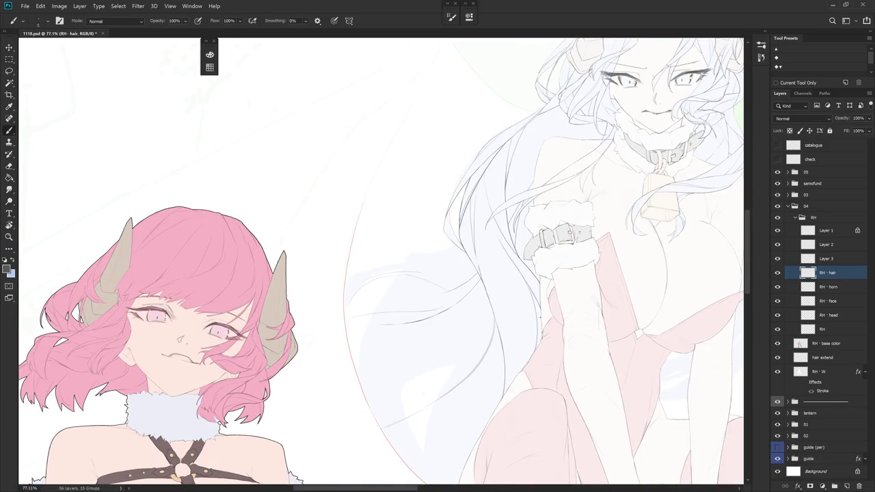
drag(557, 281, 581, 260)
On Layer 3, reposition and tilt the view around the girl's head, with the Pencil ready
click(827, 258)
drag(478, 205, 524, 138)
scroll(523, 138, up, 2)
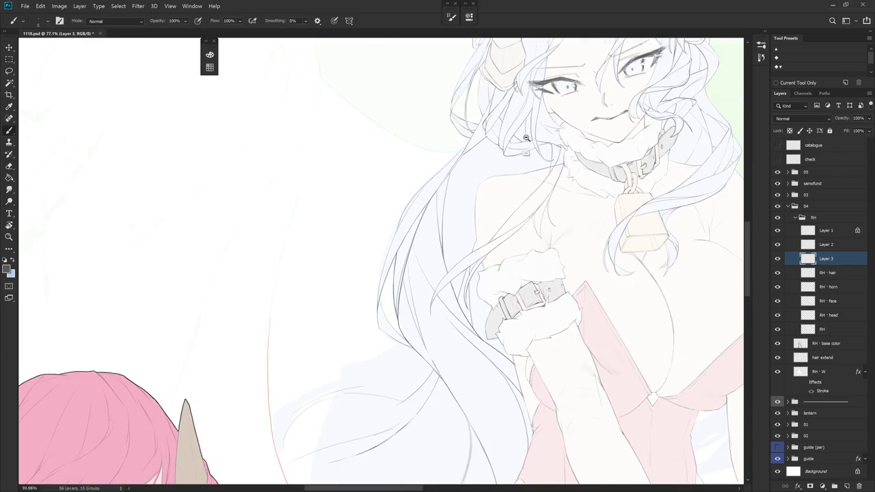
key(shift+b)
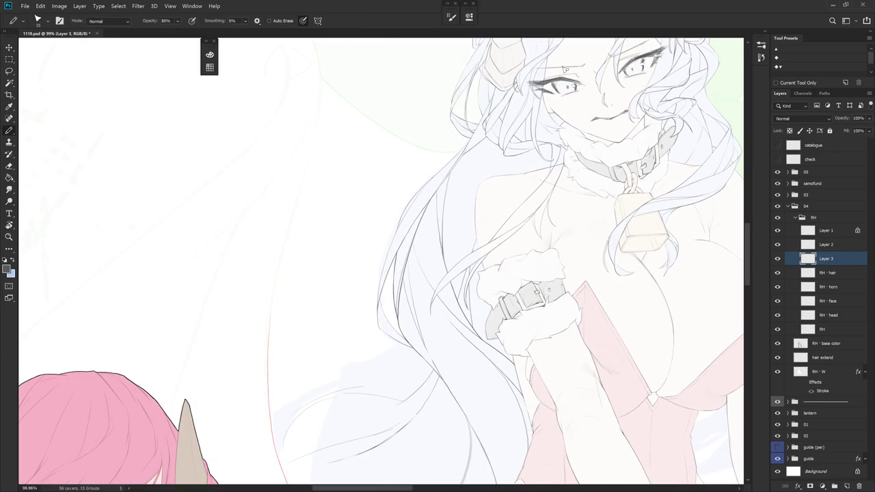
drag(569, 111, 563, 152)
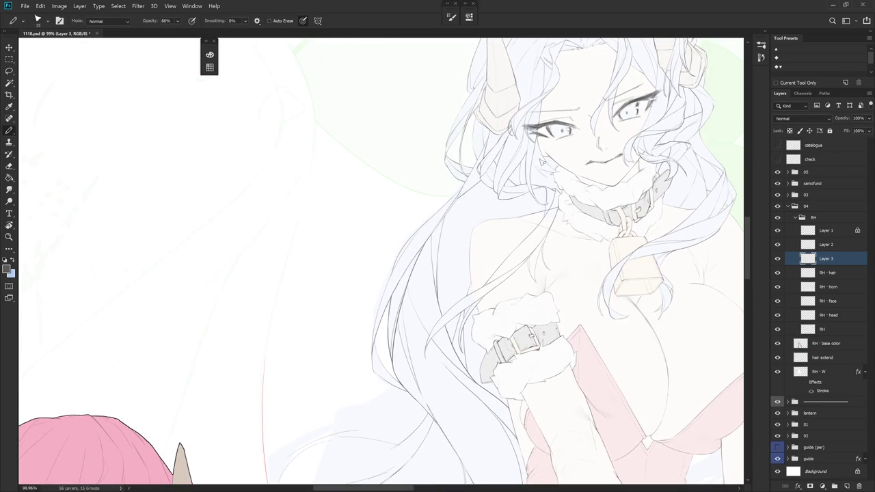
scroll(548, 158, up, 2)
key(r)
drag(543, 231, 634, 266)
Work on the RH - hair layer with the eraser and brush at a tilted view, then return to Layer 3
click(845, 277)
key(e)
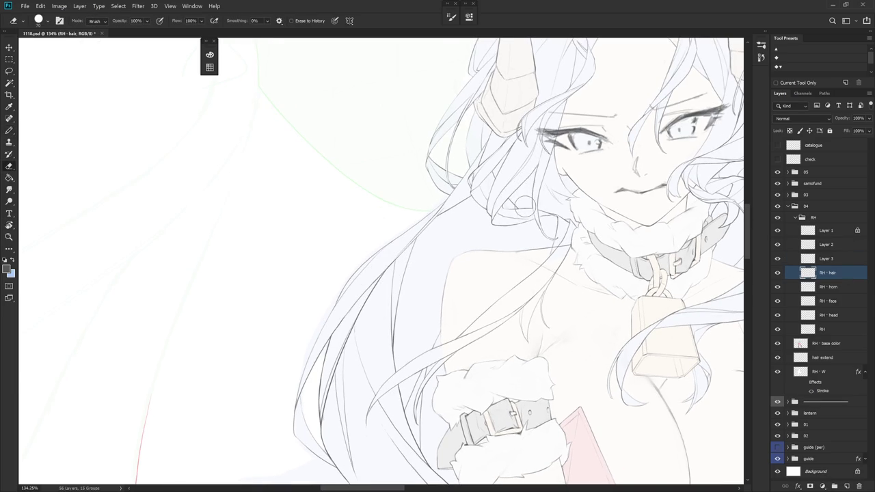
key(r)
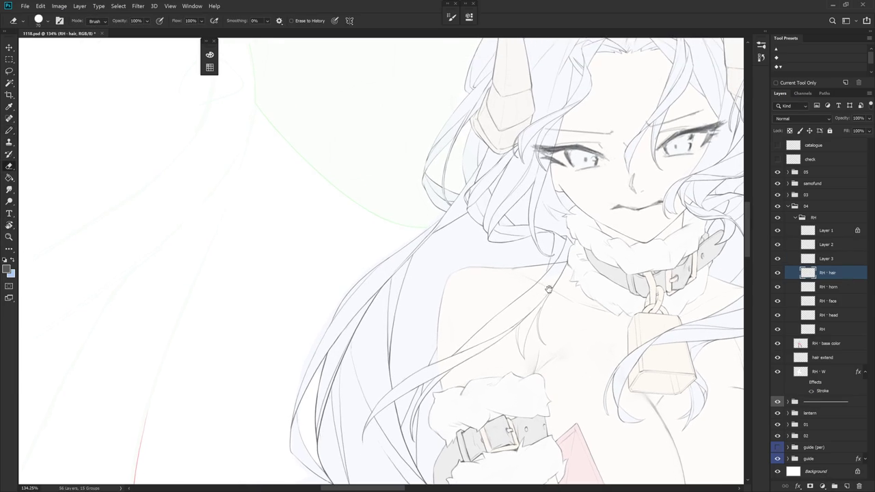
mouse_move(553, 287)
mouse_down()
mouse_move(618, 311)
mouse_move(610, 400)
mouse_up()
key(b)
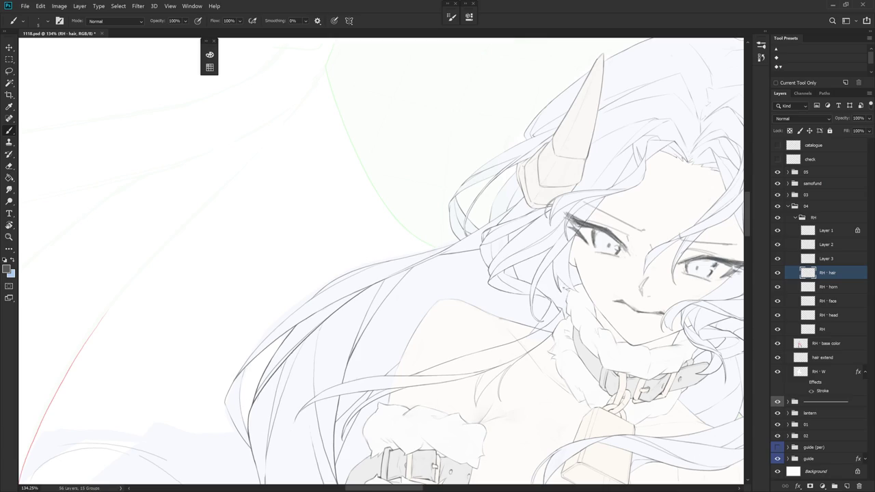
drag(478, 273, 438, 328)
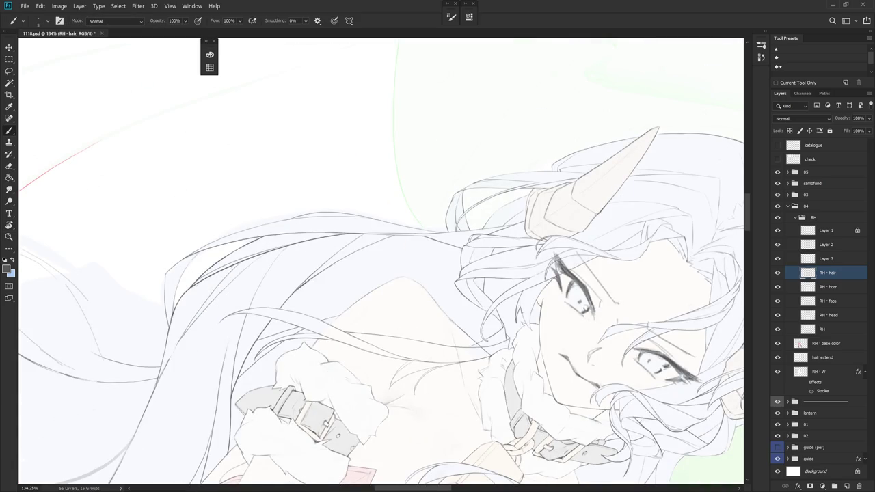
mouse_move(479, 307)
mouse_down()
mouse_move(547, 339)
mouse_move(560, 287)
mouse_up()
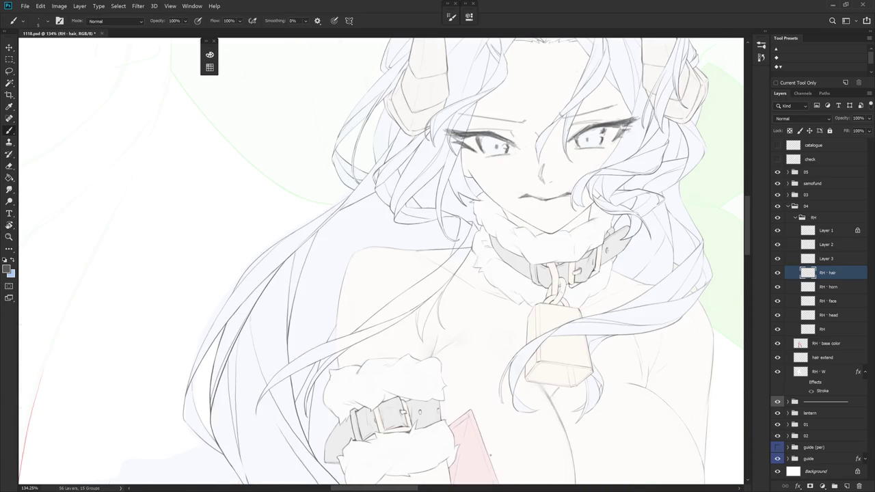
scroll(456, 361, down, 3)
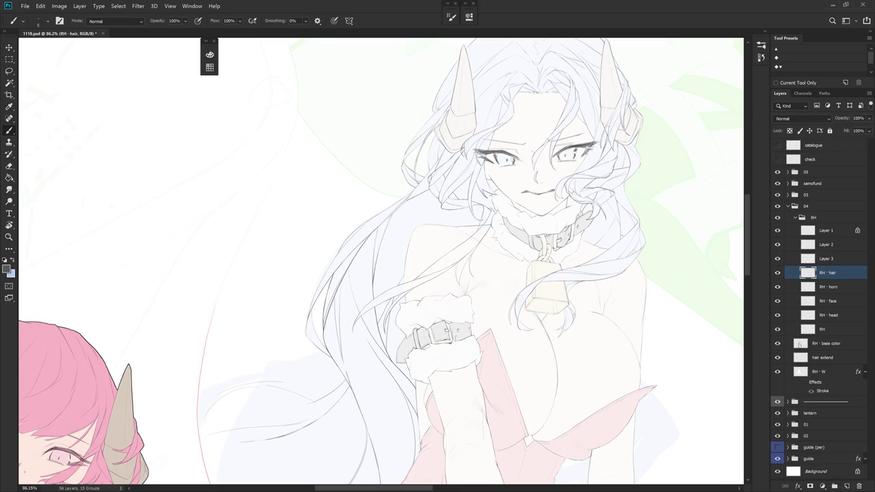
click(827, 258)
mouse_move(522, 324)
mouse_down()
mouse_move(499, 268)
mouse_move(537, 269)
mouse_up()
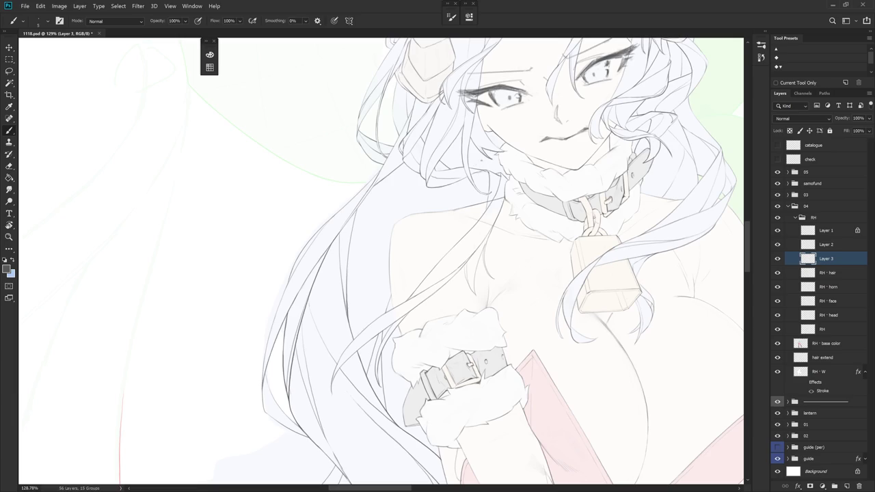
Try a short hair line over the shoulder at a tilted view, undo it, and select the RH layer
key(r)
drag(478, 171, 510, 232)
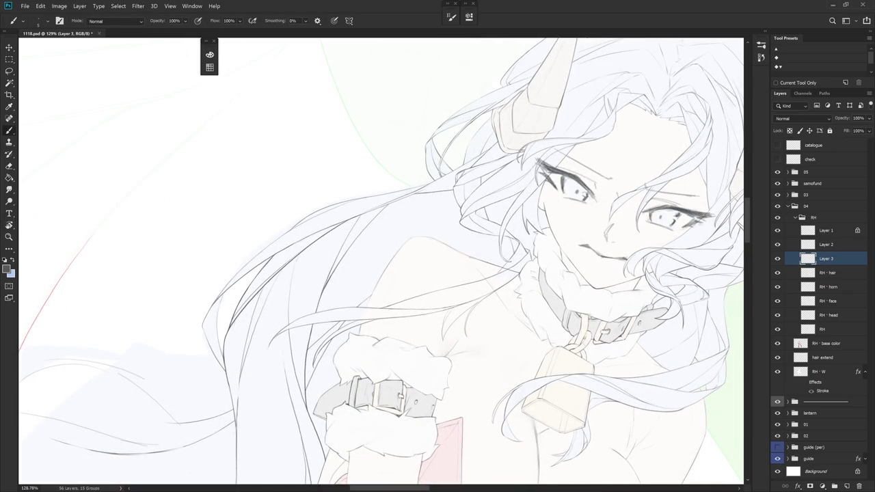
key(r)
drag(530, 343, 478, 321)
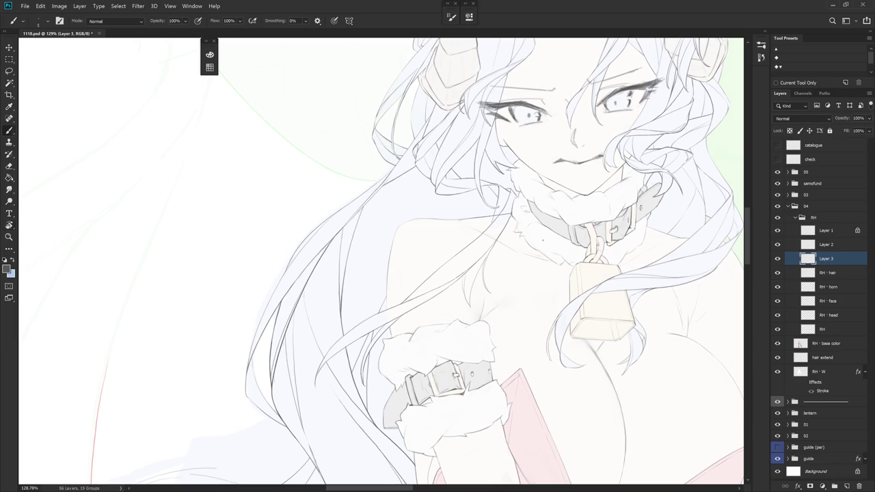
key(r)
drag(520, 203, 530, 267)
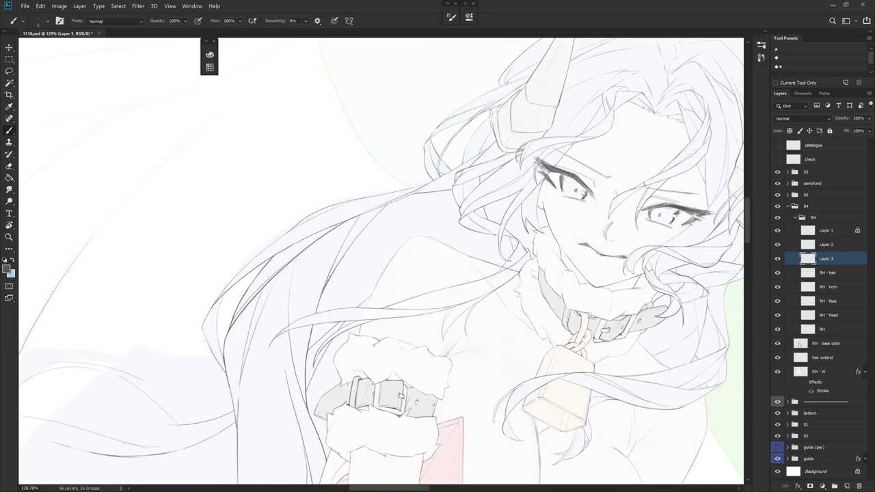
mouse_move(493, 235)
mouse_down()
mouse_move(497, 264)
mouse_move(486, 212)
mouse_up()
key(ctrl+z)
key(r)
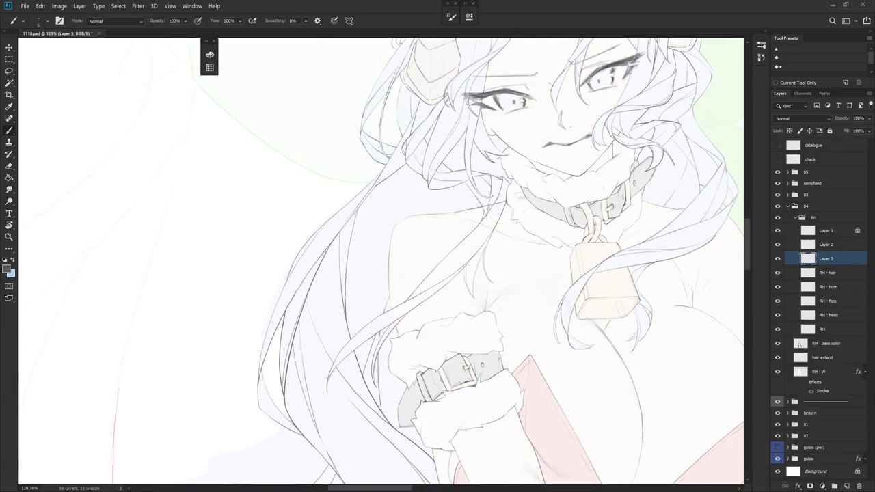
click(835, 331)
With the Eraser active, pan and zoom out to see more of the figure
key(e)
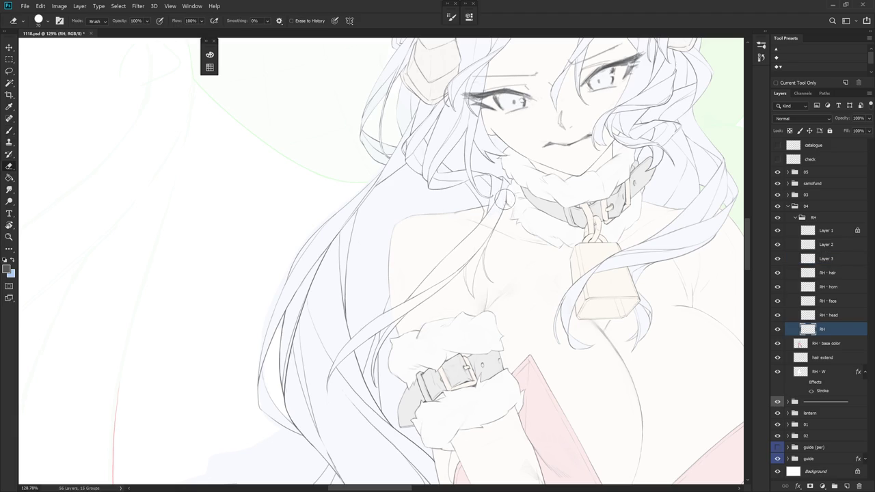
drag(511, 250, 524, 281)
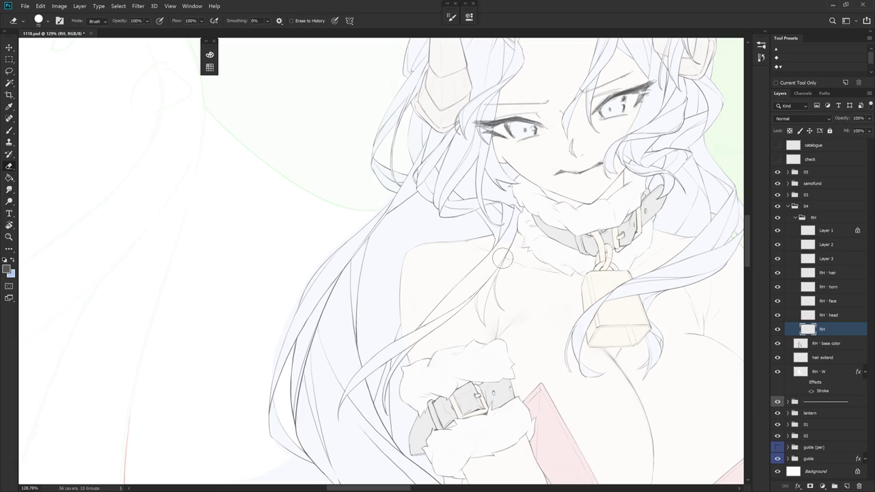
drag(514, 239, 559, 198)
drag(572, 313, 527, 338)
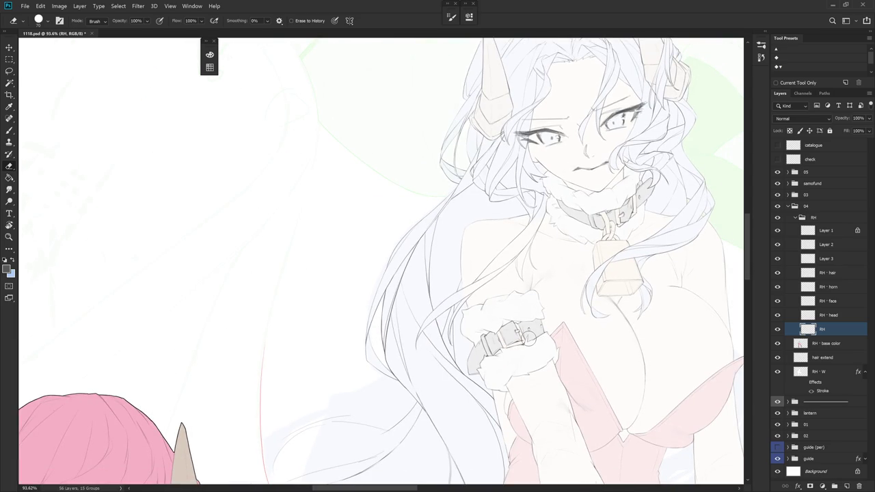
Roll back to an earlier Eraser state in History, then select Layer 3
click(761, 56)
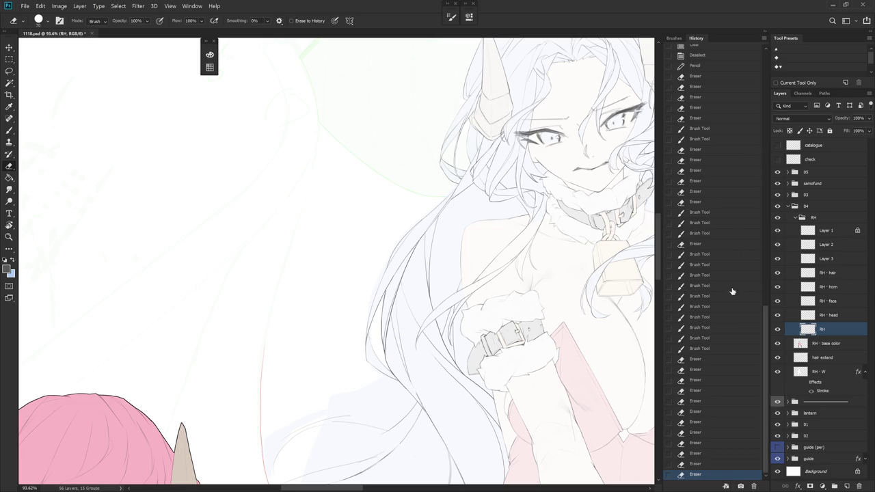
click(714, 431)
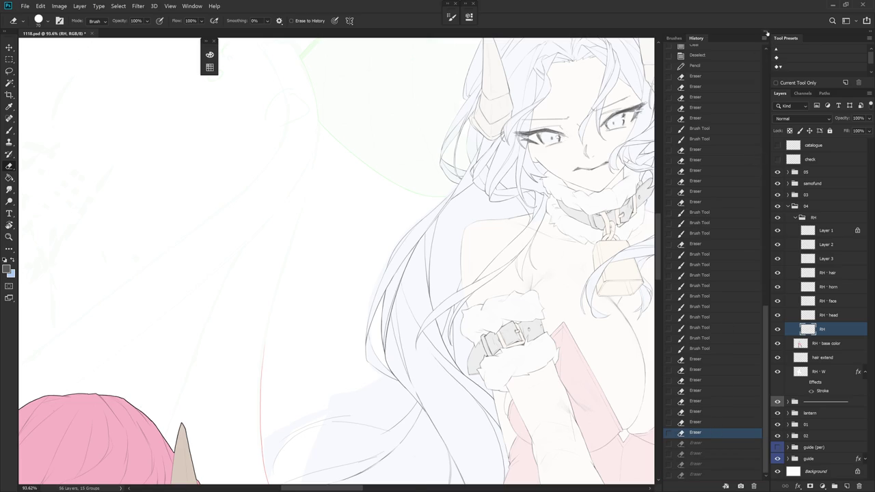
click(767, 35)
scroll(520, 218, up, 3)
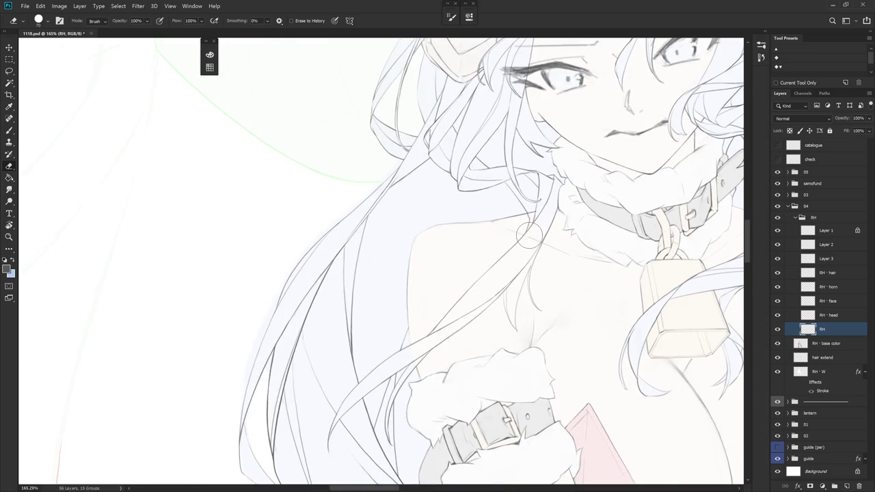
scroll(540, 239, down, 2)
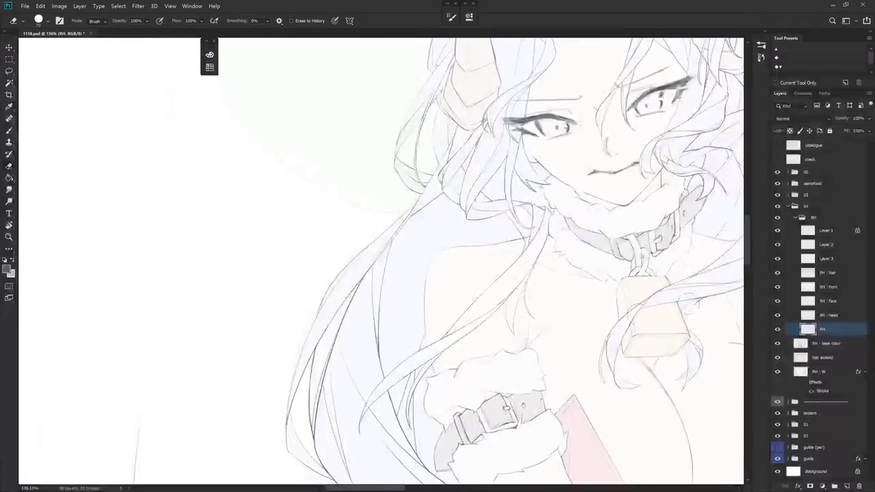
click(826, 258)
Draw short hair strands on the shoulder with the Brush, redoing the first diagonal stroke
drag(555, 275, 536, 256)
key(b)
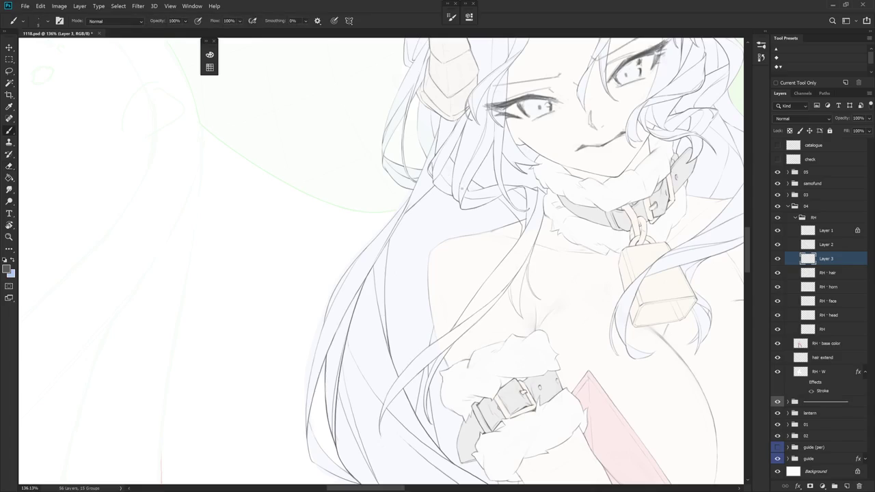
mouse_move(481, 222)
mouse_down()
mouse_move(482, 256)
mouse_move(469, 282)
mouse_move(414, 339)
mouse_up()
key(ctrl+z)
drag(475, 266, 438, 338)
key(e)
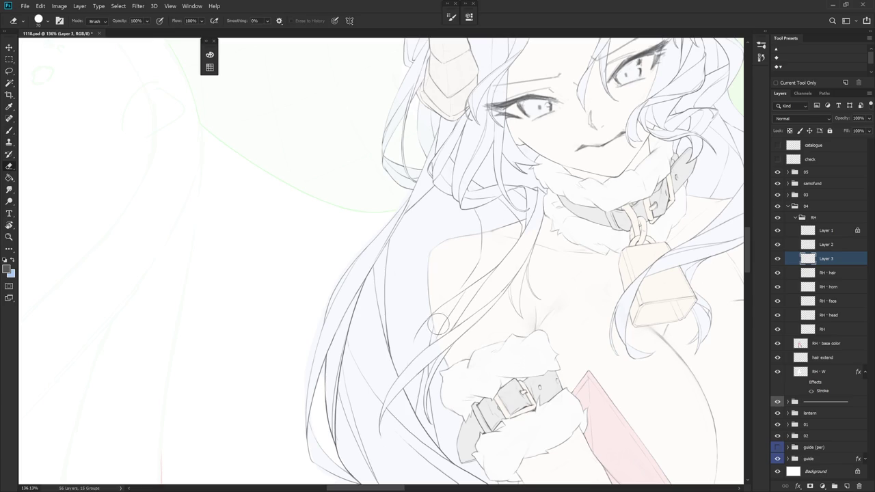
drag(466, 288, 481, 258)
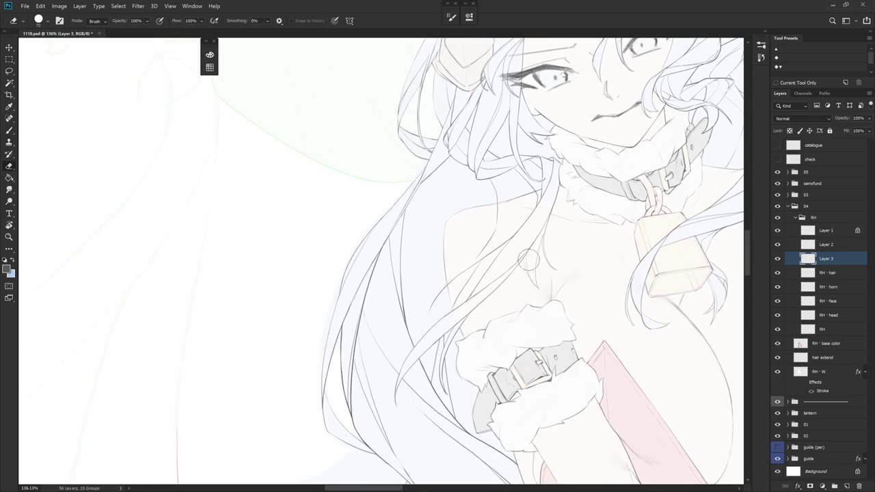
key(b)
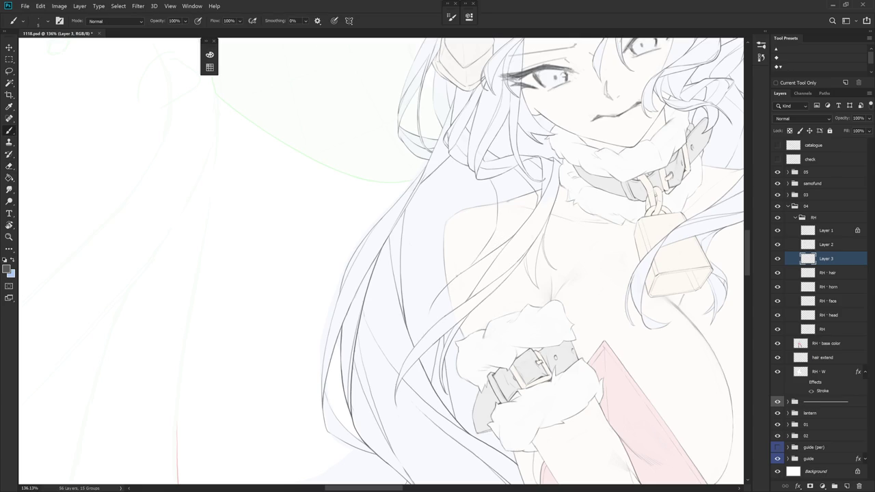
drag(484, 246, 448, 263)
Draw a thin hair strand down over the chest, retrying it several times until satisfied
drag(418, 282, 402, 347)
key(ctrl+z)
drag(420, 280, 399, 358)
key(ctrl+z)
drag(423, 279, 398, 352)
key(ctrl+z)
drag(424, 279, 396, 361)
mouse_move(429, 276)
mouse_down()
mouse_move(438, 283)
mouse_move(386, 332)
mouse_up()
key(ctrl+z)
drag(443, 272, 401, 347)
key(ctrl+z)
key(ctrl+z)
key(ctrl+z)
drag(433, 271, 399, 357)
Tilt the canvas to a better angle and add a short dark strand over the hair
drag(469, 320, 478, 314)
drag(519, 259, 454, 383)
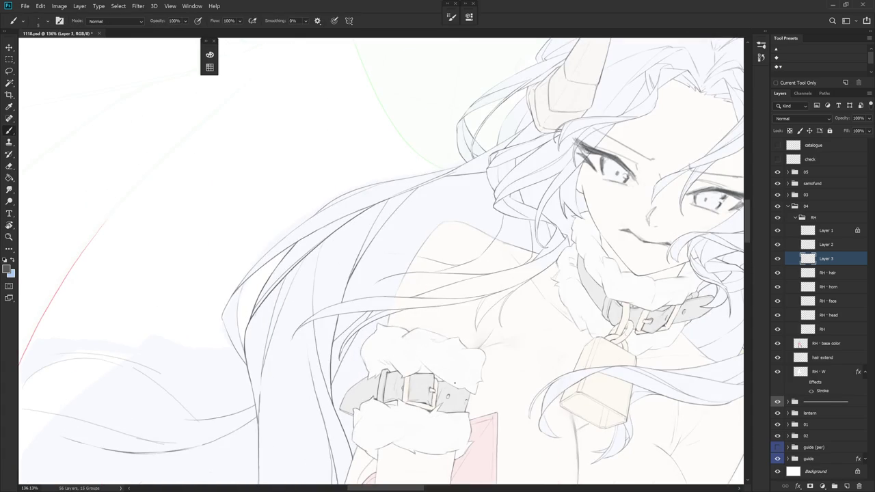
mouse_move(455, 384)
mouse_down()
mouse_move(390, 240)
mouse_move(362, 272)
mouse_move(370, 309)
mouse_up()
key(ctrl+z)
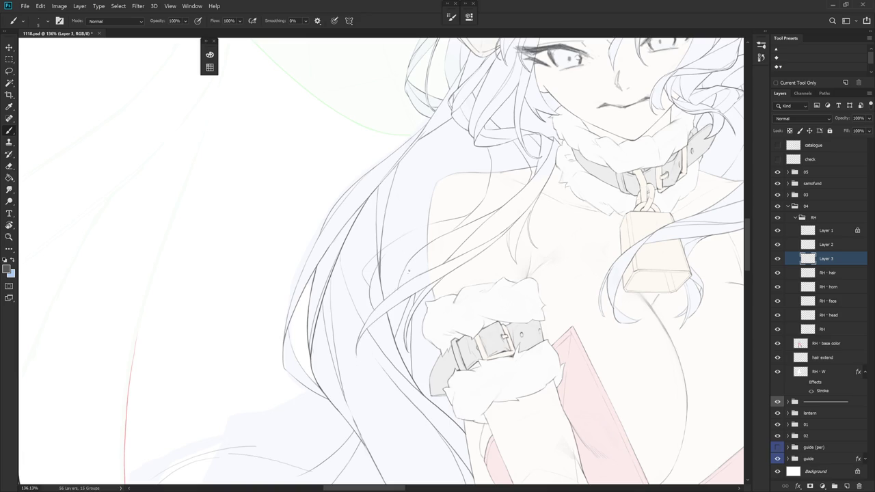
drag(410, 265, 397, 290)
scroll(494, 277, down, 3)
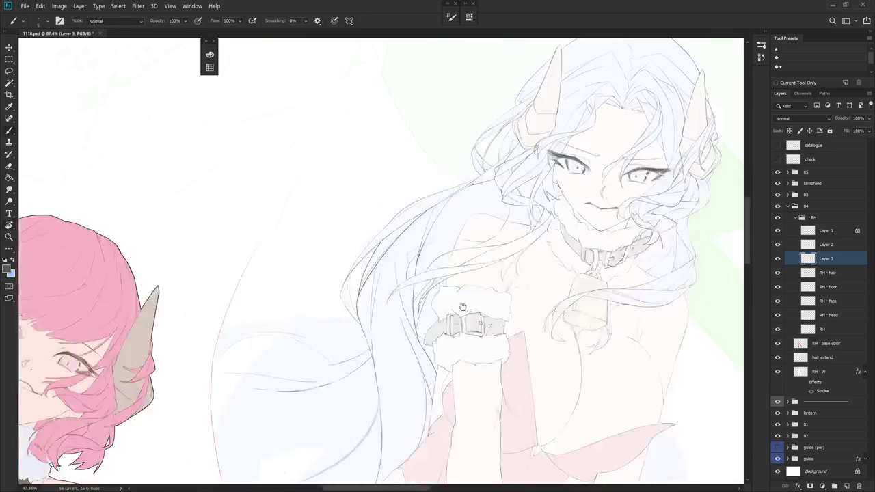
scroll(451, 290, up, 4)
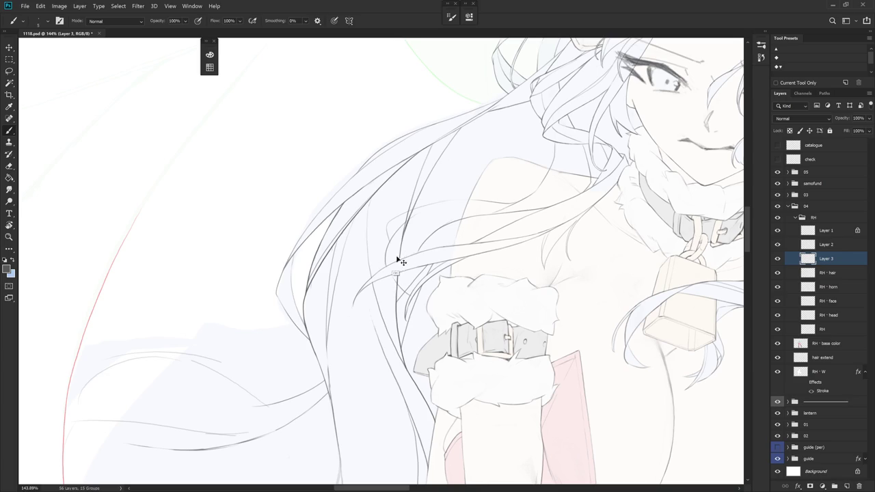
Rotate the canvas about 15° counterclockwise and draw thin strands among the hair lines
key(r)
drag(397, 249, 498, 333)
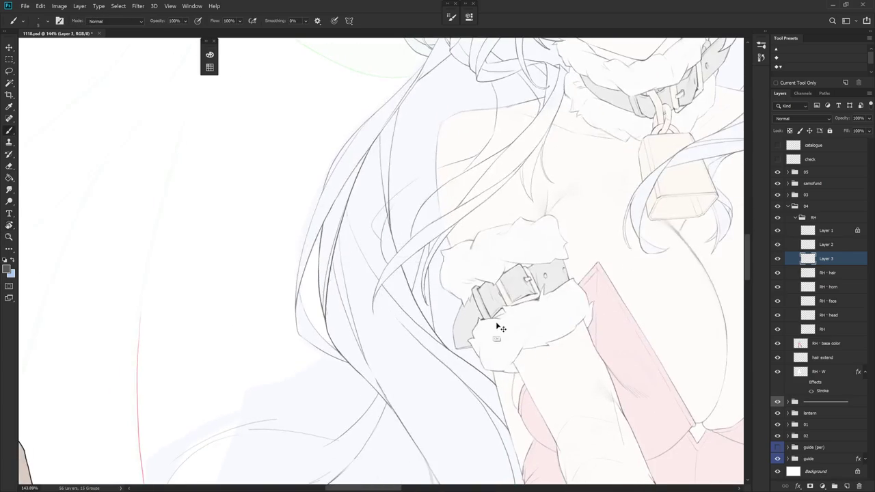
drag(389, 225, 380, 269)
drag(406, 265, 401, 317)
key(ctrl+z)
drag(408, 262, 411, 326)
key(e)
key(b)
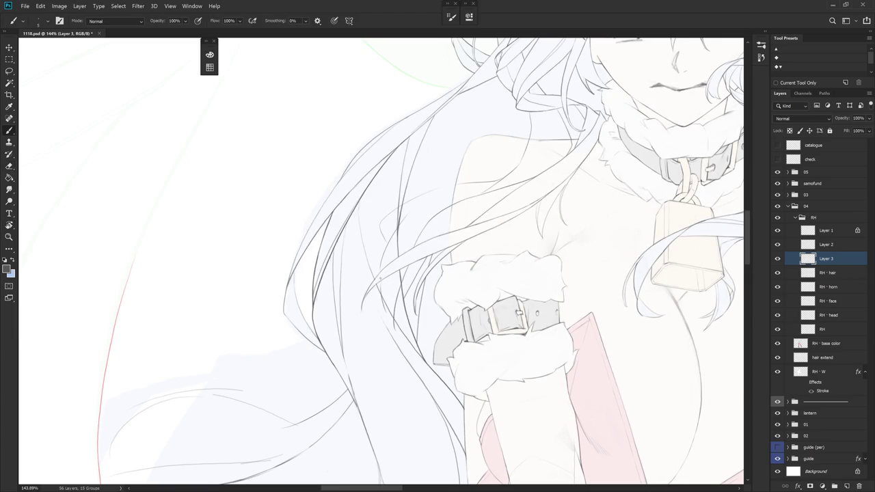
Redraw one more thin strand down the hair, then zoom out to show the whole character
drag(379, 262, 383, 307)
drag(380, 263, 383, 305)
key(ctrl+z)
drag(380, 262, 385, 318)
key(ctrl+z)
drag(380, 271, 390, 323)
key(e)
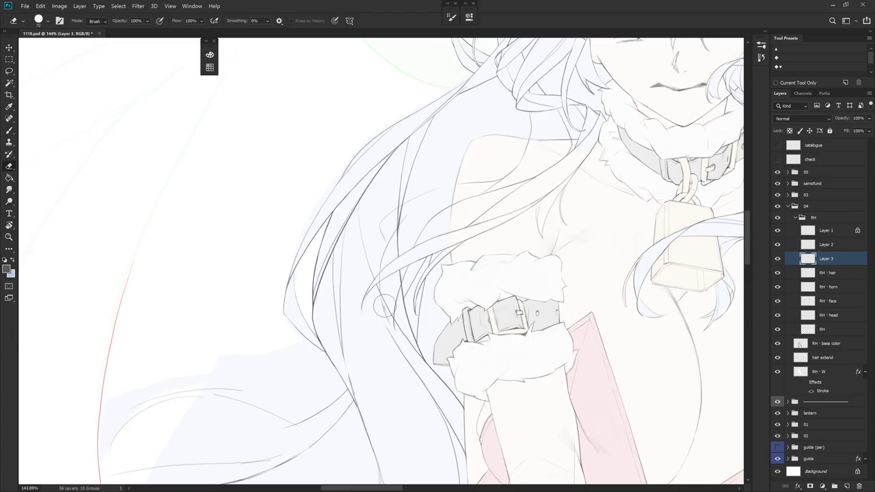
key(b)
scroll(395, 313, down, 2)
scroll(395, 313, down, 2)
scroll(410, 321, down, 2)
mouse_move(469, 318)
mouse_down()
mouse_move(511, 342)
mouse_move(490, 337)
mouse_up()
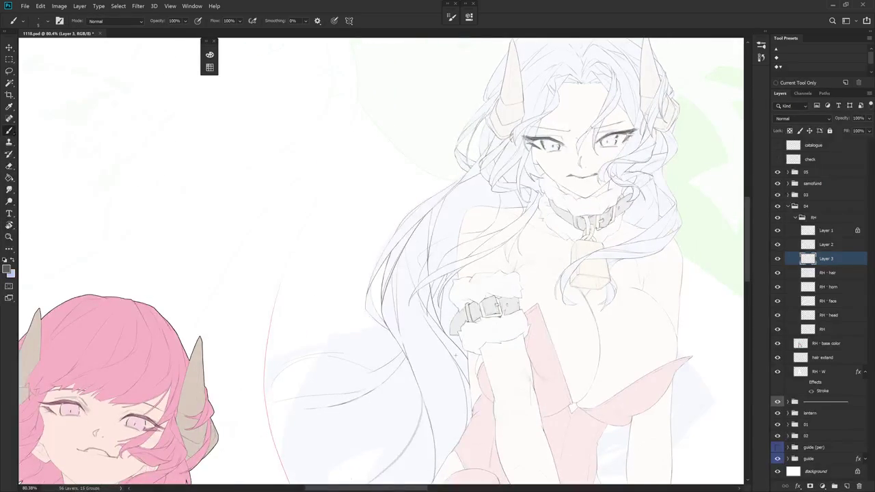
Revert the last several brush strokes by stepping back to an earlier History state
click(760, 57)
click(710, 353)
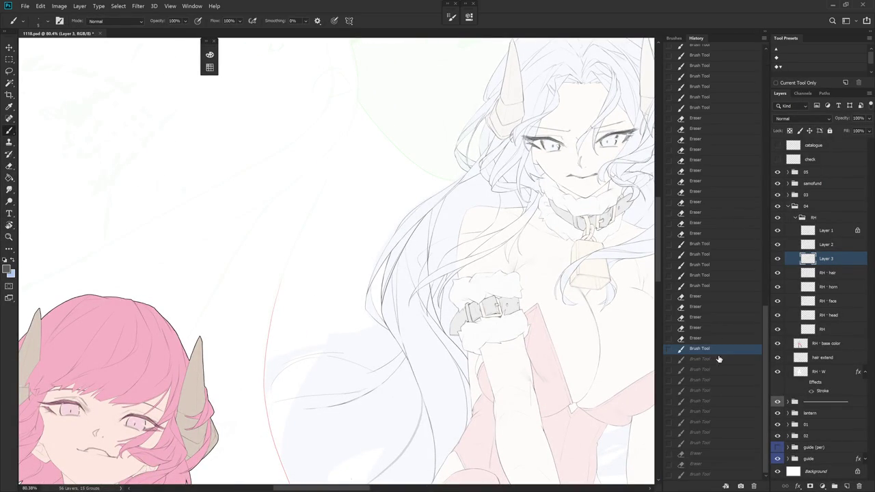
click(729, 422)
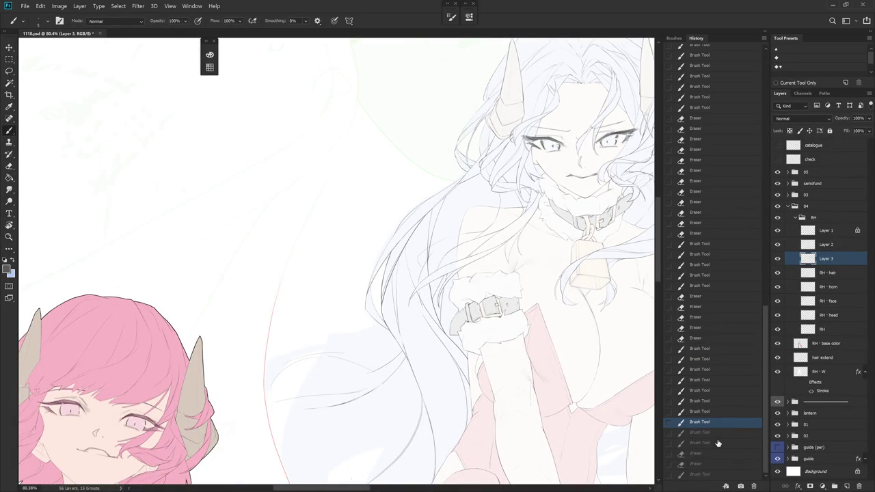
click(726, 402)
click(718, 370)
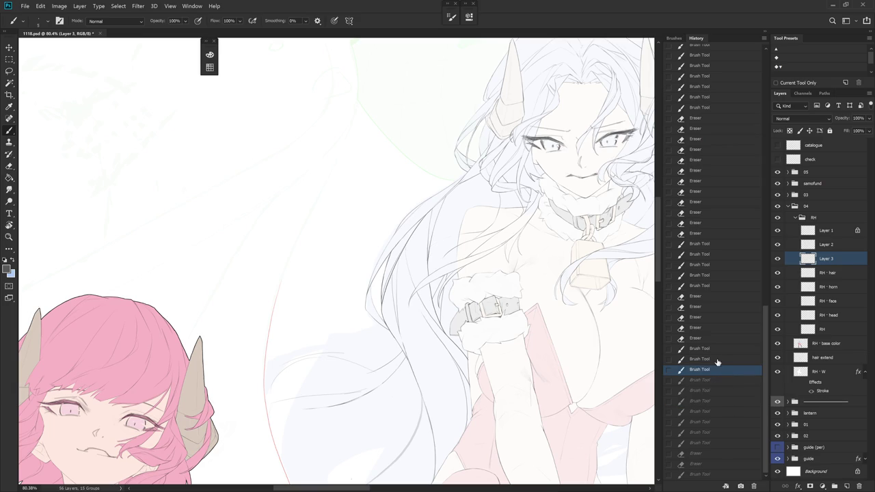
click(763, 32)
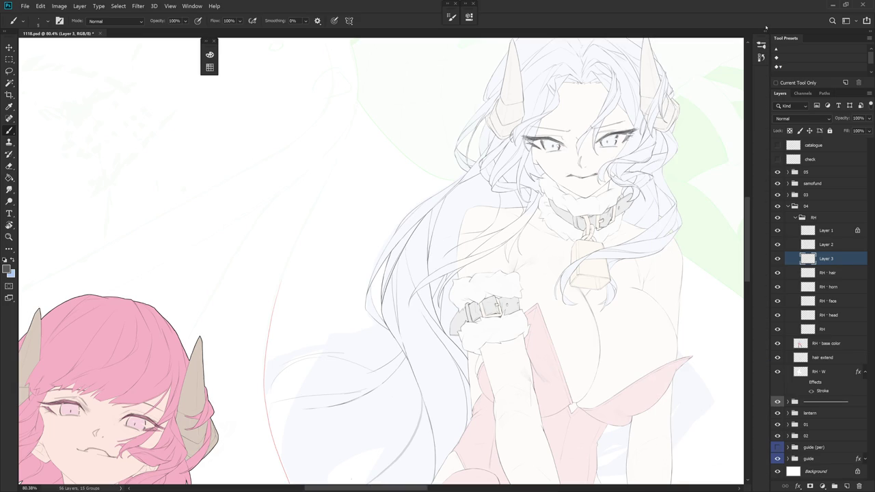
Erase the vertical hair line over the shoulder, redraw it, and clean its top junction
scroll(466, 166, up, 2)
scroll(466, 166, up, 3)
scroll(466, 167, up, 2)
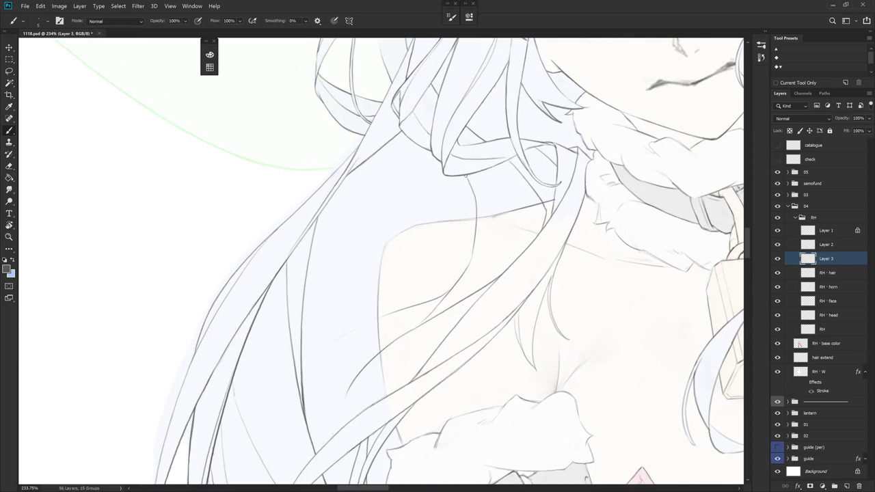
key(e)
drag(468, 179, 469, 273)
key(b)
drag(470, 185, 472, 253)
key(ctrl+z)
mouse_move(469, 175)
mouse_down()
mouse_move(477, 231)
mouse_move(470, 267)
mouse_up()
key(e)
mouse_move(478, 179)
mouse_down()
mouse_move(468, 175)
mouse_move(471, 183)
mouse_up()
key(b)
Add a thin strand down the hair and rotate the canvas to a new drawing angle
scroll(504, 196, down, 4)
scroll(478, 205, up, 3)
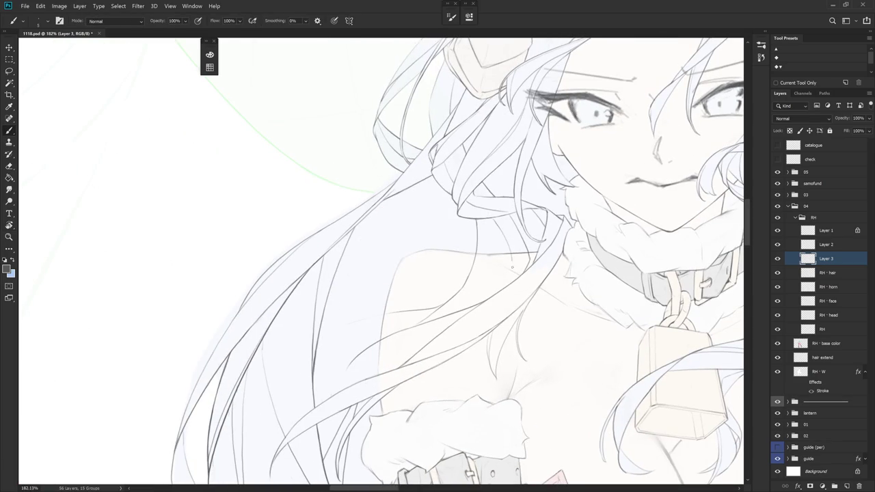
drag(491, 220, 508, 248)
key(r)
mouse_move(505, 278)
mouse_down()
mouse_move(510, 250)
mouse_move(483, 176)
mouse_up()
key(r)
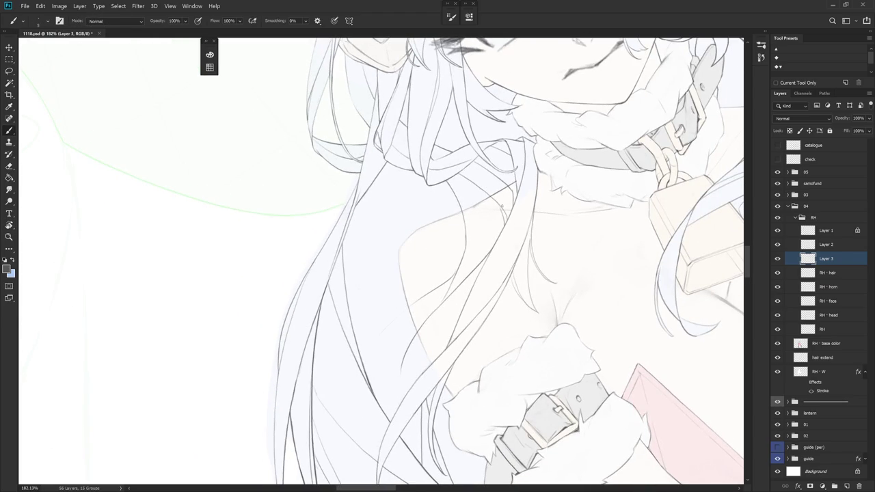
key(r)
mouse_move(526, 211)
mouse_down()
mouse_move(568, 287)
mouse_move(582, 257)
mouse_up()
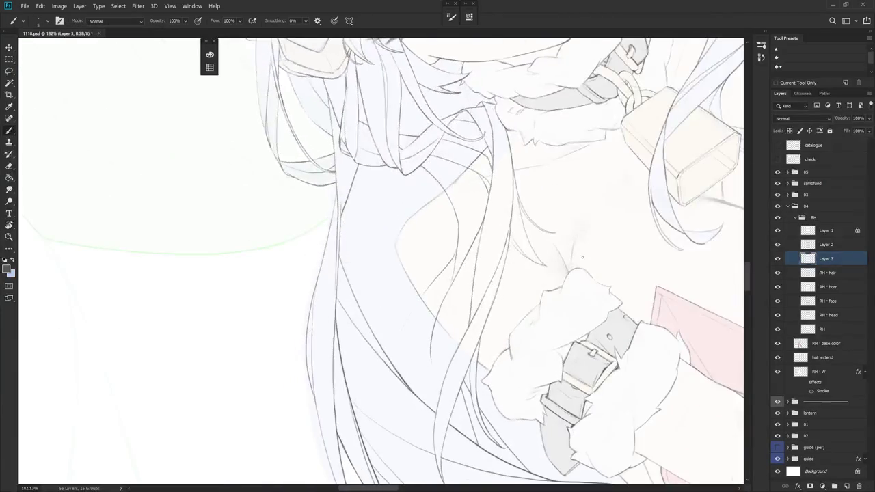
scroll(539, 226, down, 1)
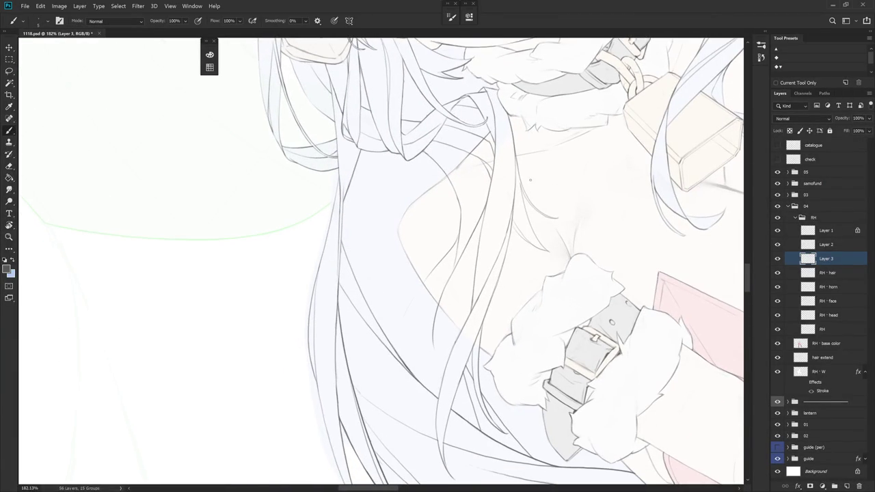
Redraw a thin strand near the top of the hair, then rotate the canvas about 5°
drag(471, 162, 478, 224)
key(ctrl+z)
mouse_move(462, 152)
mouse_down()
mouse_move(474, 225)
mouse_move(472, 410)
mouse_move(488, 163)
mouse_up()
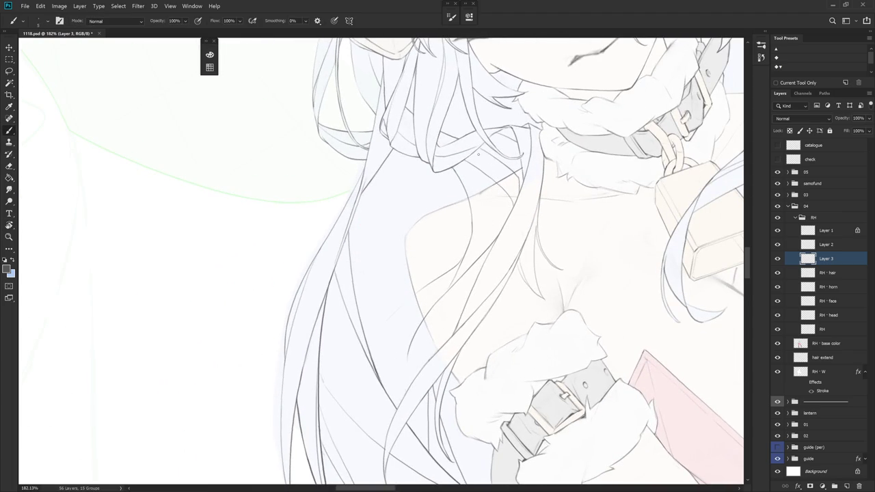
drag(489, 179, 488, 239)
key(ctrl+z)
key(r)
drag(488, 246, 442, 389)
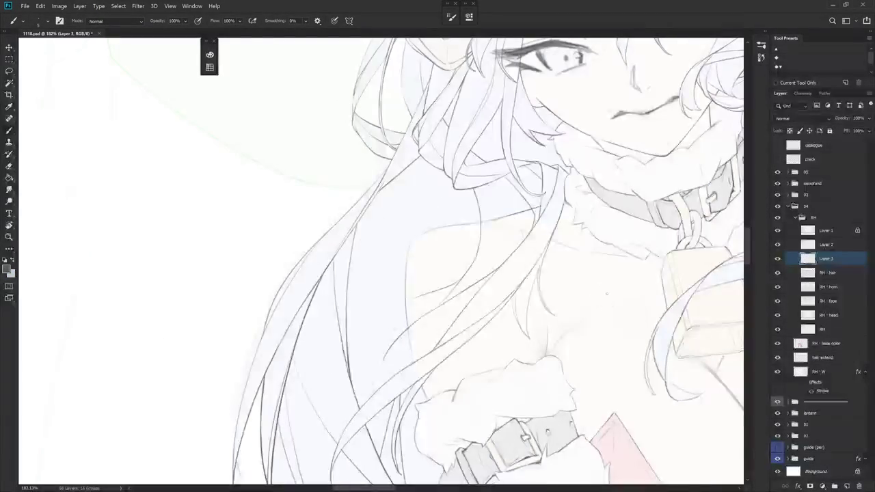
drag(603, 303, 589, 332)
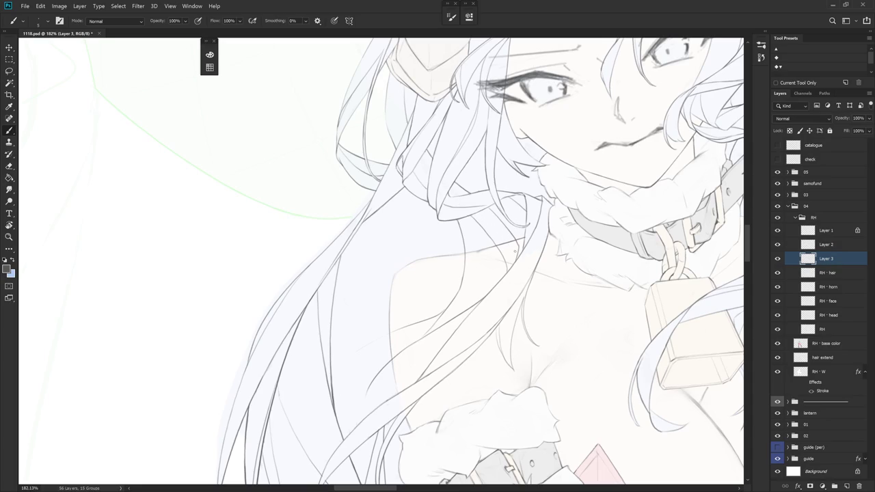
drag(511, 281, 449, 198)
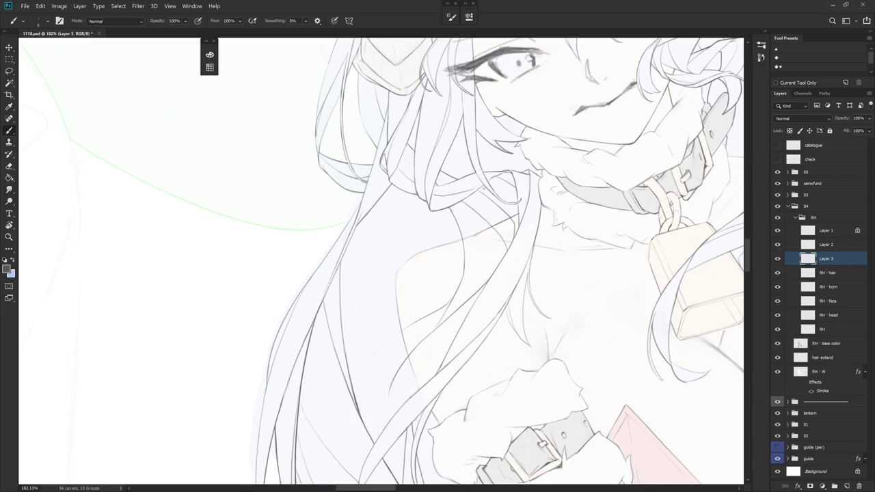
drag(473, 185, 472, 249)
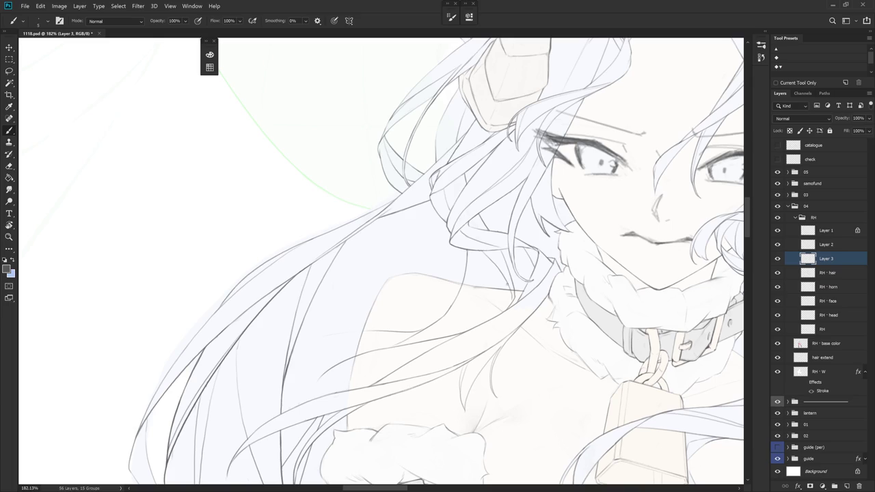
Draw a faint line along the hair strand over the shoulder on Layer 3
drag(488, 258, 511, 297)
scroll(548, 304, down, 3)
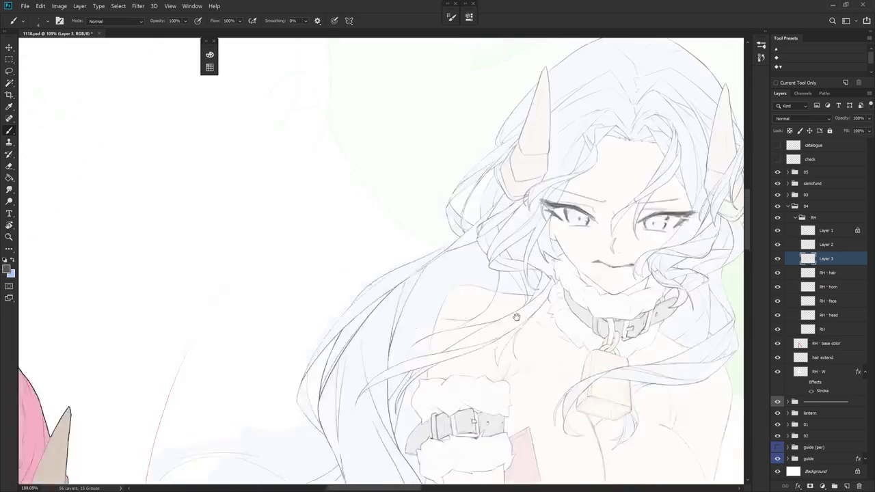
scroll(568, 303, down, 2)
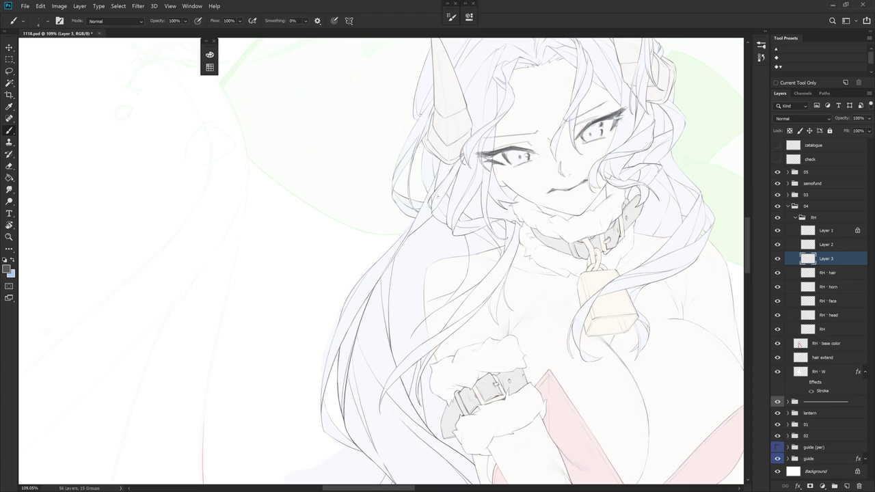
scroll(486, 255, up, 2)
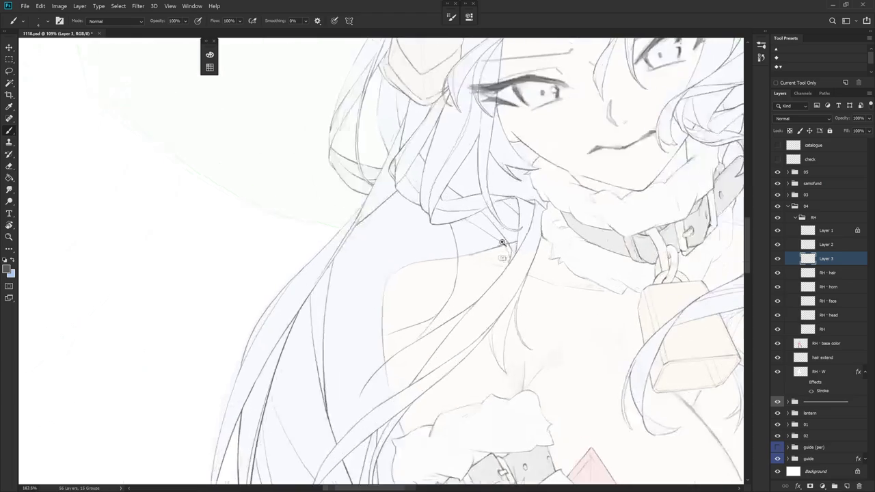
scroll(486, 254, up, 2)
scroll(459, 197, up, 1)
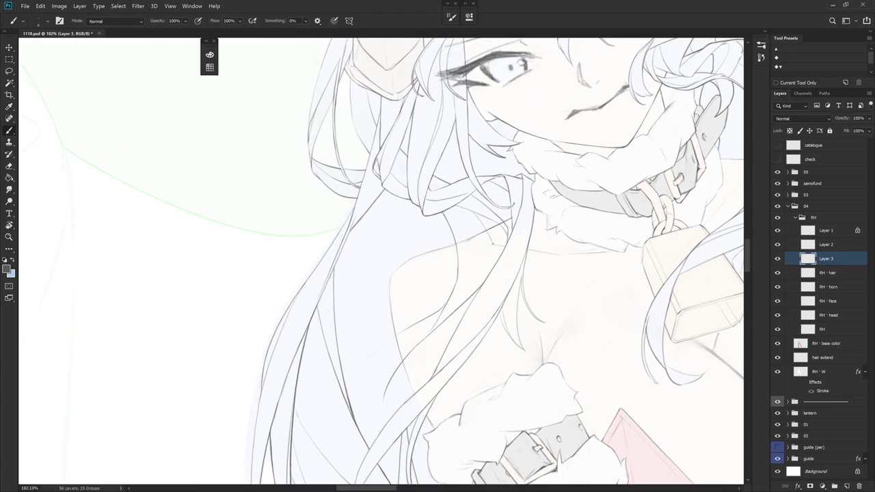
key(r)
drag(487, 272, 438, 294)
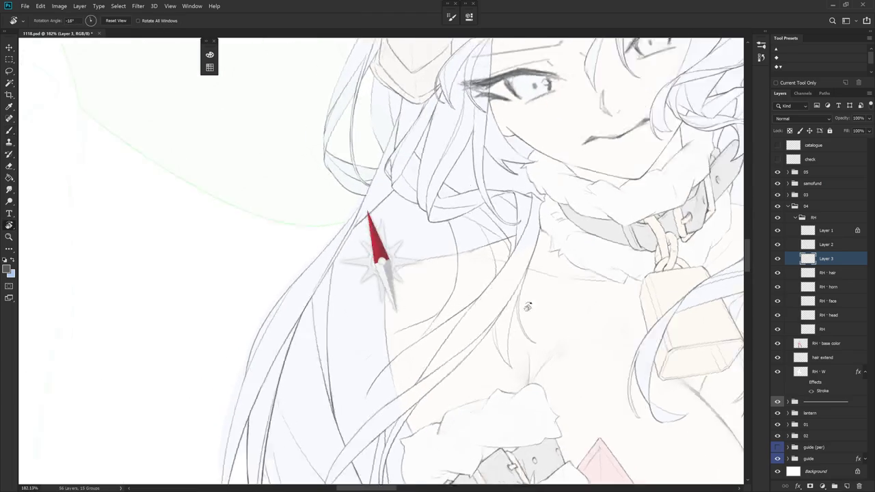
key(e)
key(b)
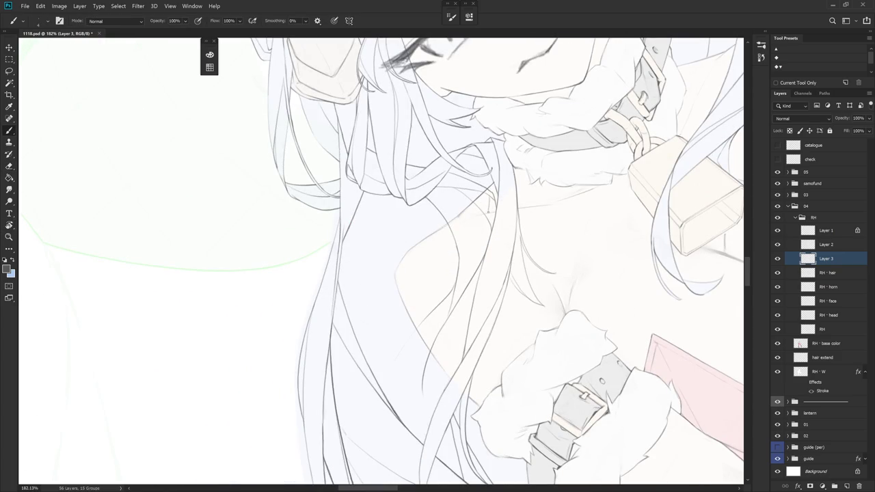
scroll(507, 344, up, 5)
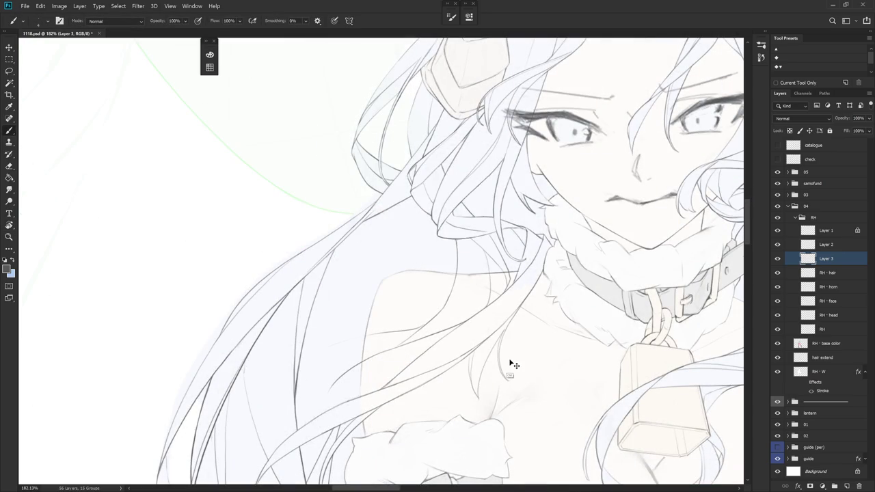
alt+scroll(513, 369, down, 3)
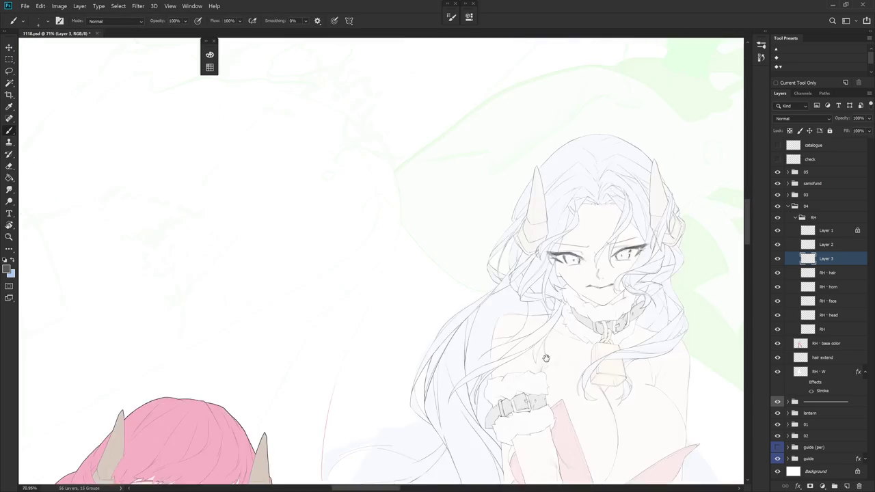
alt+scroll(512, 369, up, 2)
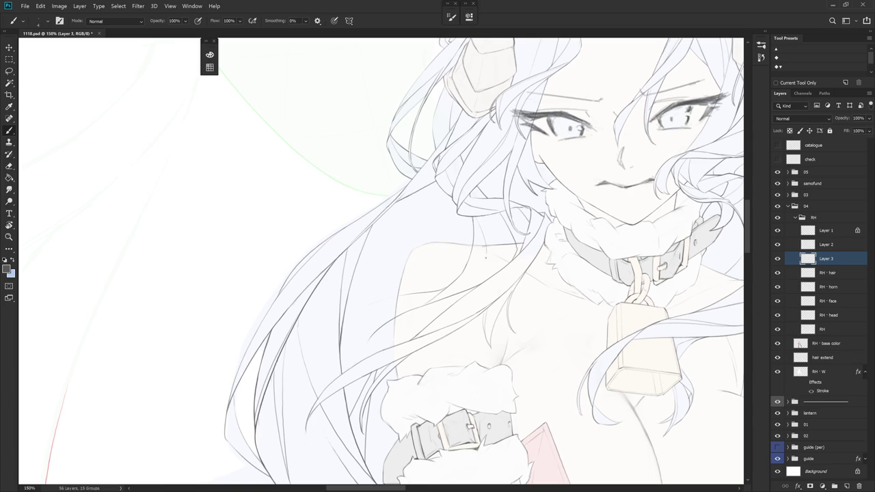
Add a short dark mark to the hair line with the canvas tilted
drag(383, 218, 351, 244)
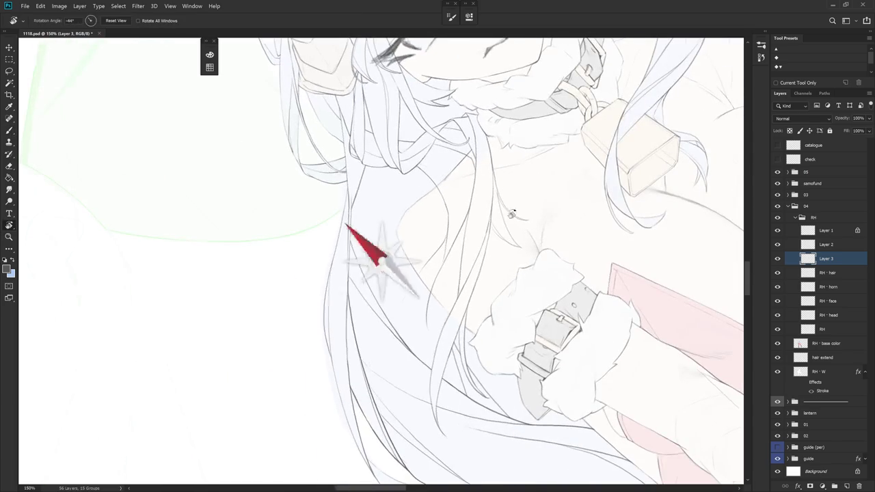
drag(508, 185, 479, 205)
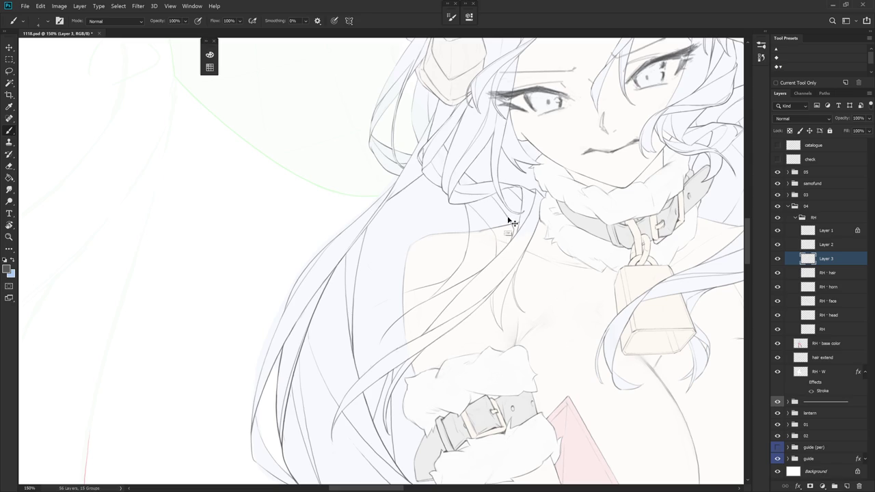
drag(511, 221, 492, 205)
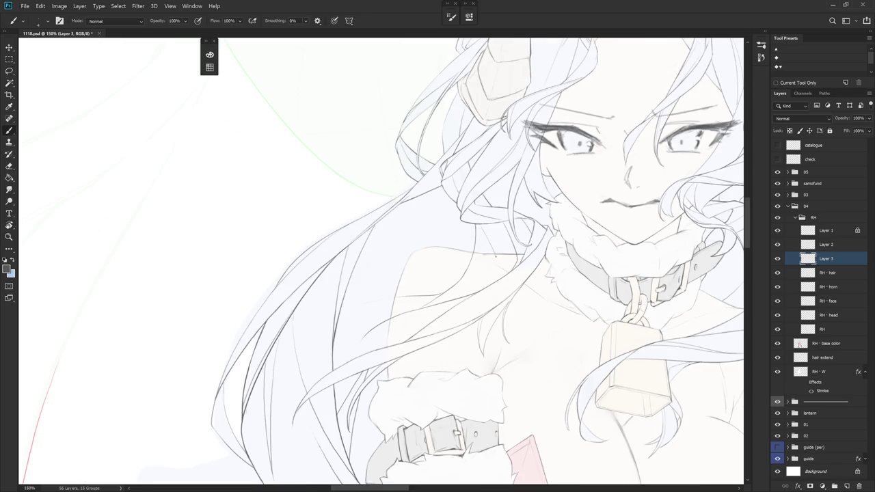
drag(498, 273, 505, 322)
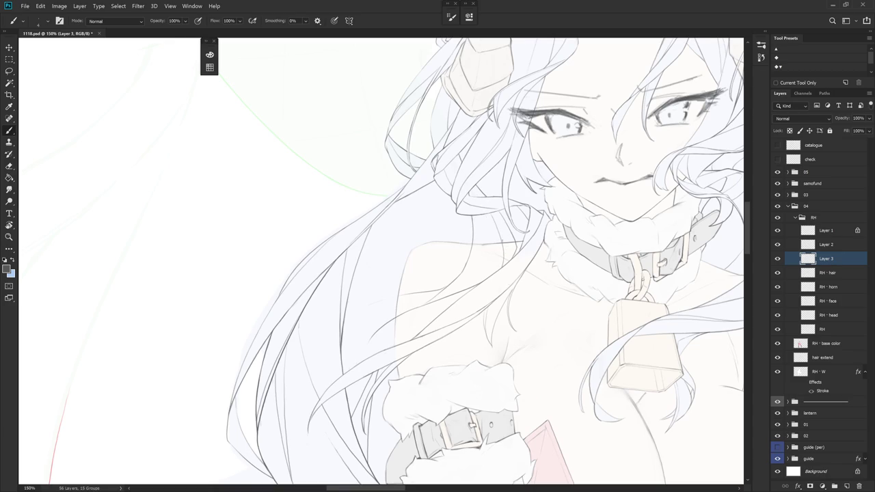
drag(496, 236, 501, 247)
key(e)
key(b)
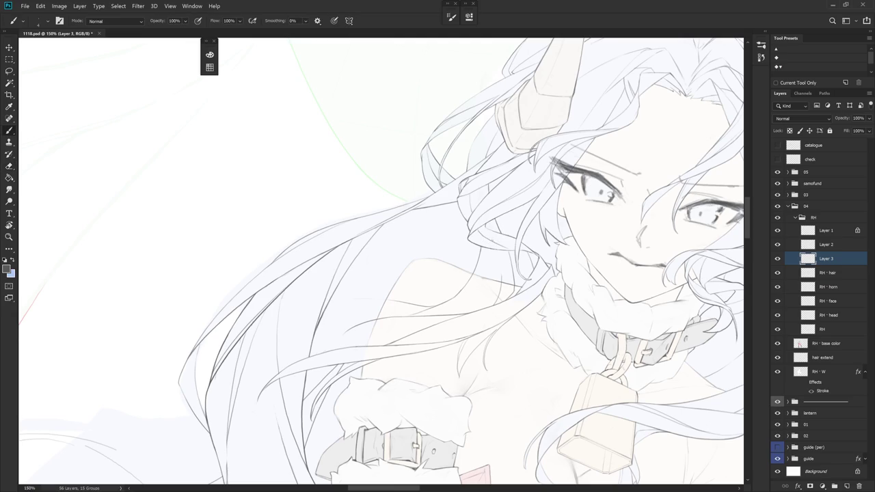
drag(496, 253, 499, 265)
key(e)
key(b)
key(r)
drag(490, 296, 527, 270)
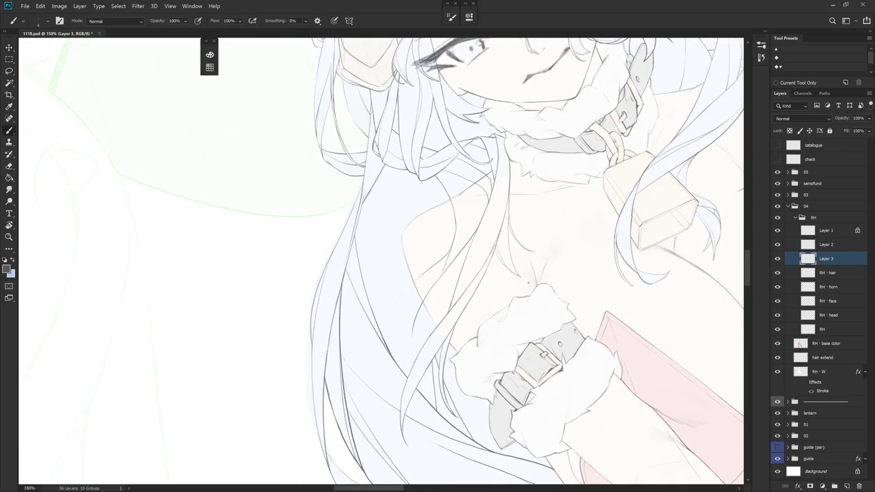
scroll(402, 335, down, 3)
Zoom out toward the other figures and toggle Layer 3 off and on to compare the lineart
scroll(402, 335, down, 3)
scroll(402, 335, down, 3)
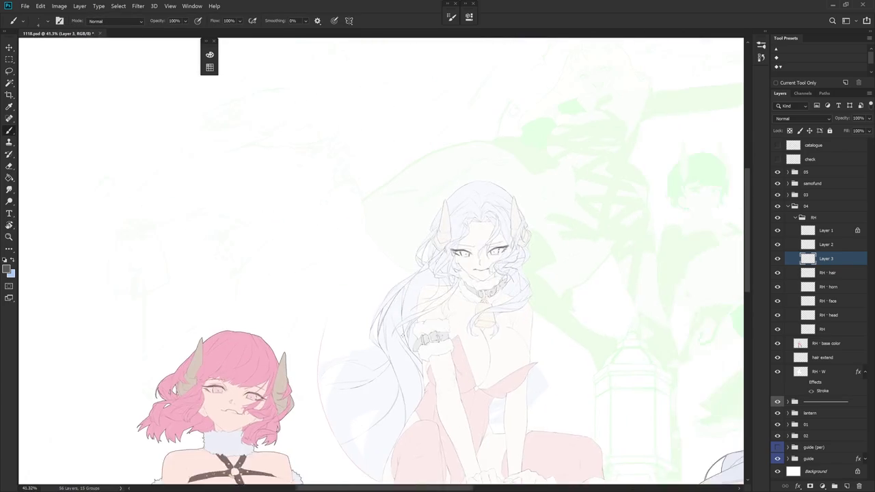
scroll(402, 334, down, 2)
drag(562, 371, 379, 395)
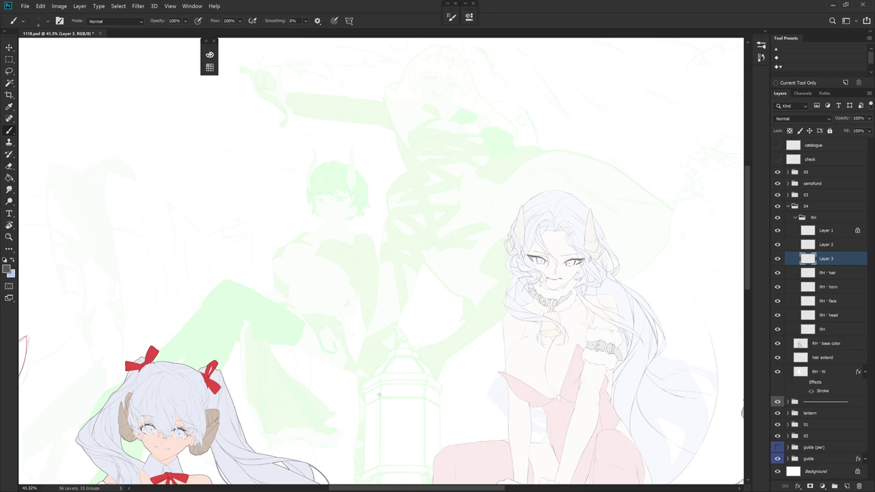
scroll(602, 292, up, 3)
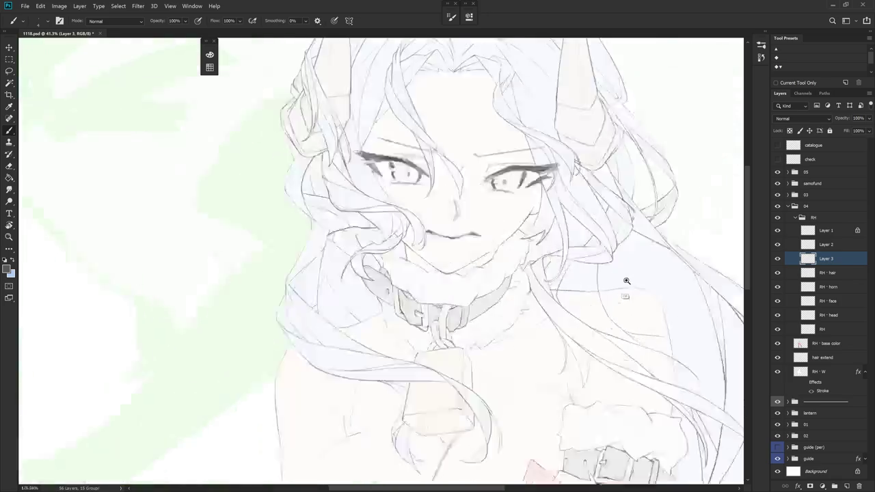
scroll(563, 301, up, 3)
key(e)
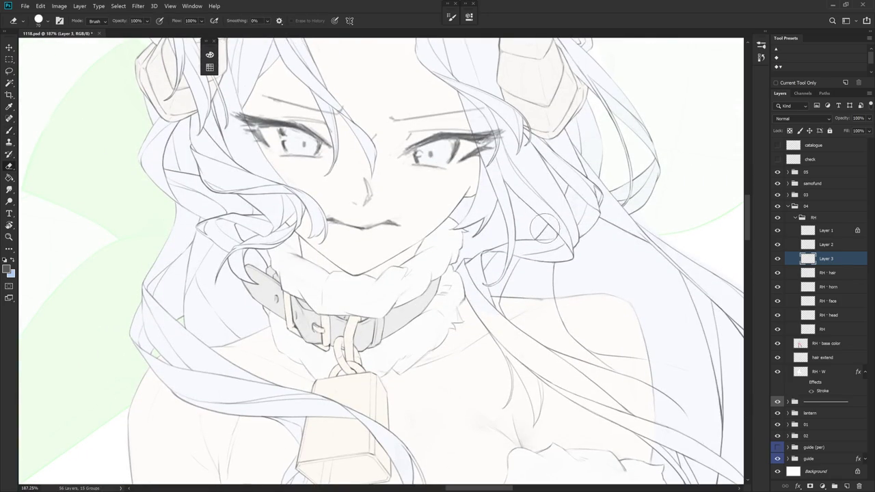
click(777, 259)
click(777, 258)
Make the RH · hair layer active, then go back to Layer 3
click(823, 275)
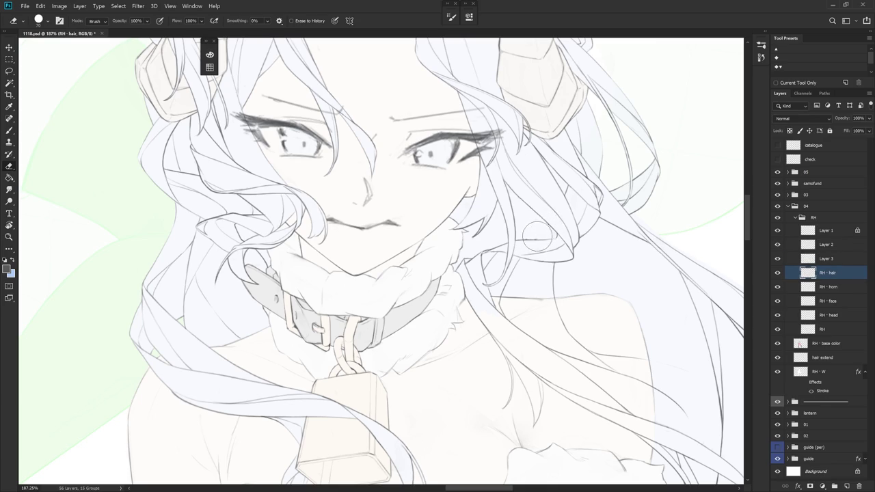
key(b)
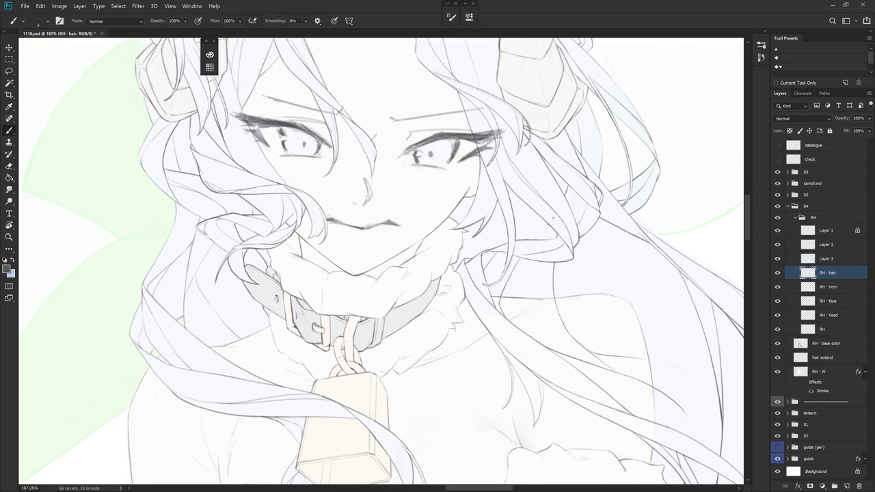
key(e)
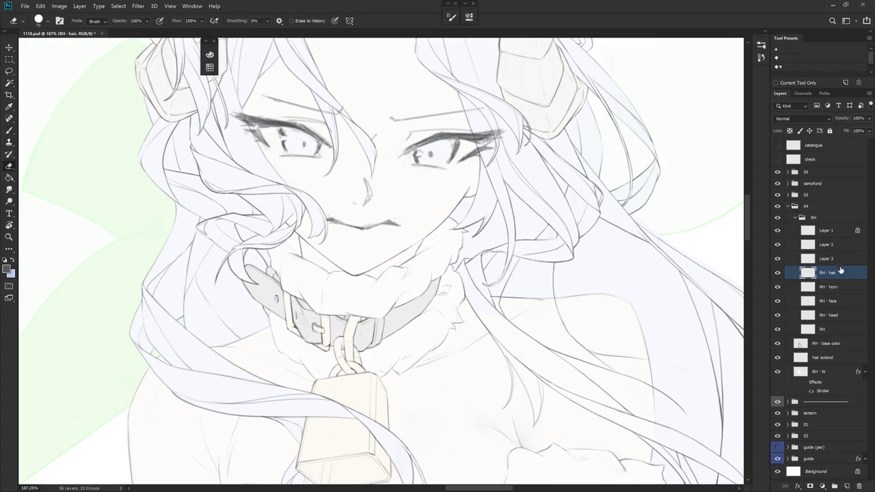
click(827, 258)
Draw a thin hair strand line rising to the right over the shoulder, redrawing it once
key(b)
drag(536, 223, 487, 193)
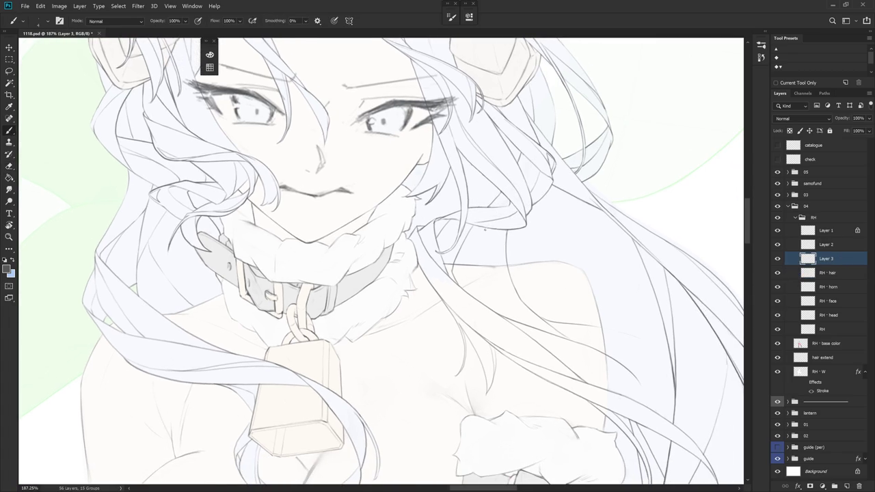
drag(454, 272, 482, 230)
key(ctrl+z)
drag(456, 280, 492, 231)
Try several vertical hair lines beside the strand and undo each one
drag(471, 252, 473, 288)
key(ctrl+z)
drag(470, 251, 473, 298)
key(ctrl+z)
drag(477, 247, 474, 301)
key(ctrl+z)
drag(482, 241, 475, 294)
key(ctrl+z)
drag(486, 238, 474, 296)
key(ctrl+z)
drag(469, 266, 486, 306)
key(ctrl+z)
scroll(625, 325, down, 1)
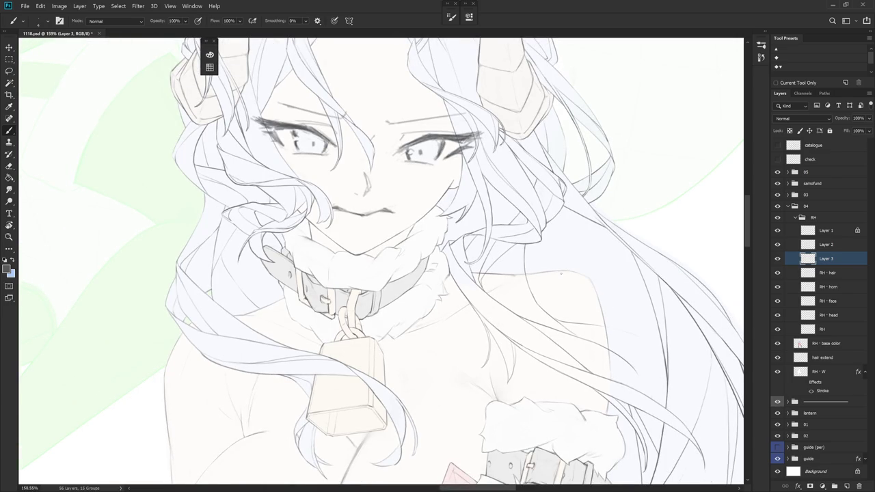
scroll(582, 287, down, 3)
mouse_move(713, 399)
mouse_down()
mouse_move(361, 398)
mouse_move(708, 379)
mouse_up()
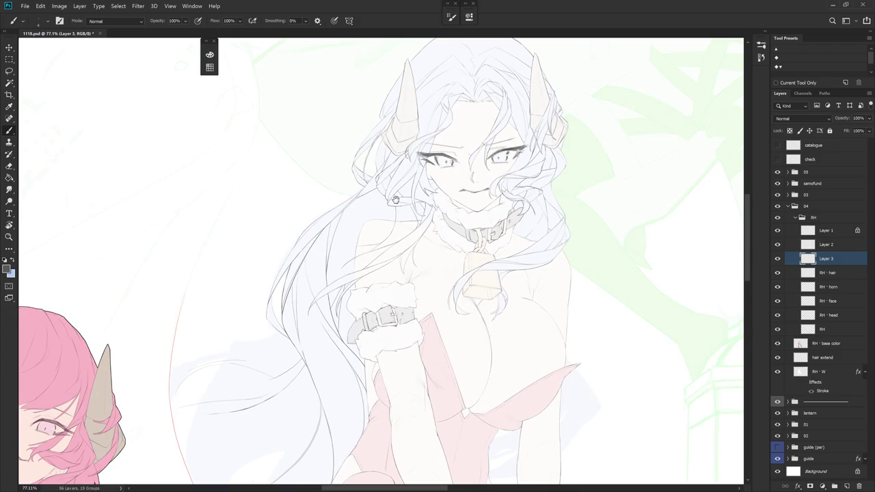
drag(408, 212, 441, 194)
scroll(461, 206, up, 3)
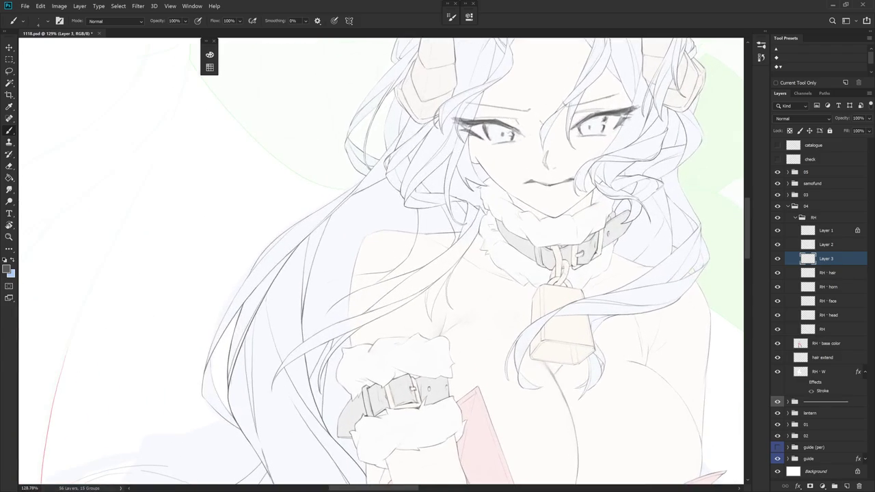
Step through the History panel's brush and eraser states, then collapse it to widen the canvas
click(755, 31)
click(715, 381)
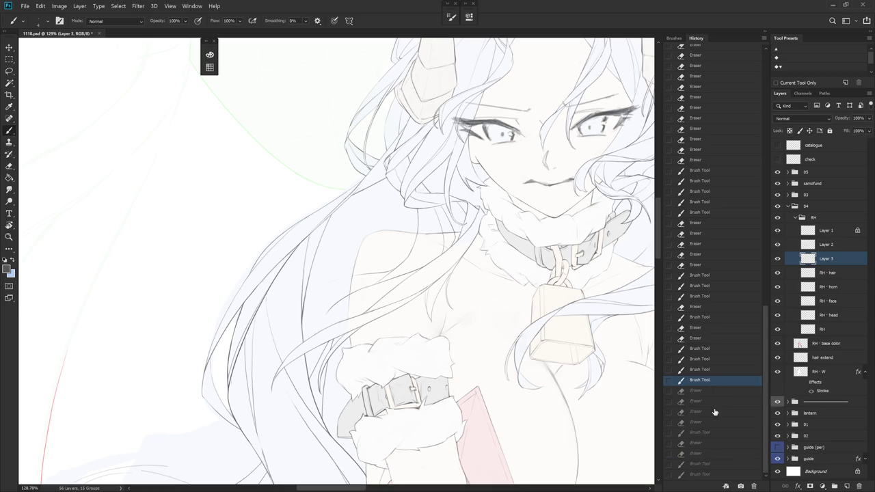
click(713, 339)
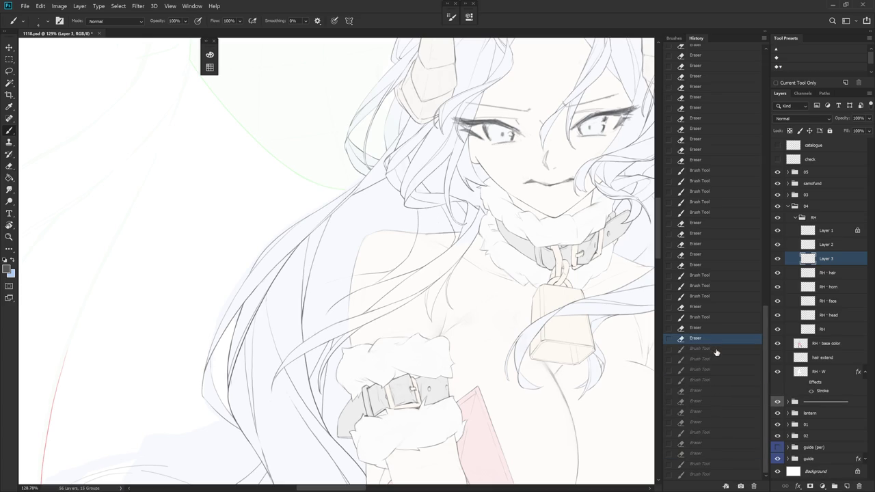
click(715, 380)
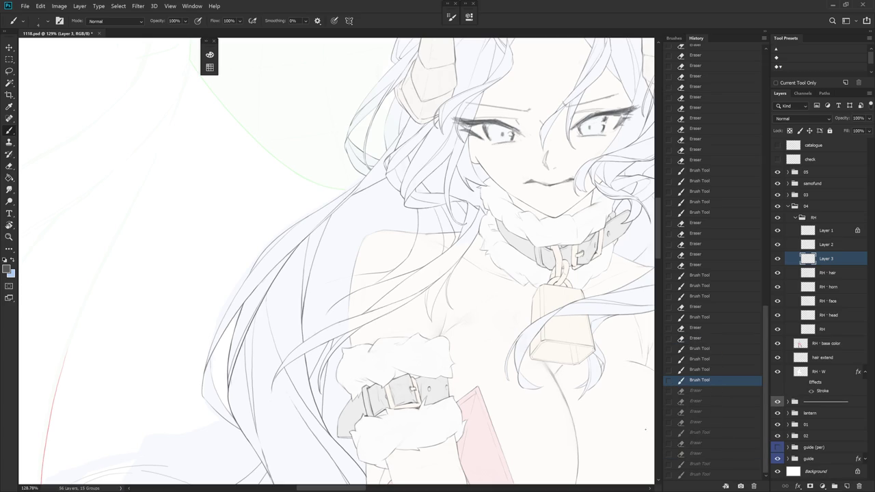
click(765, 31)
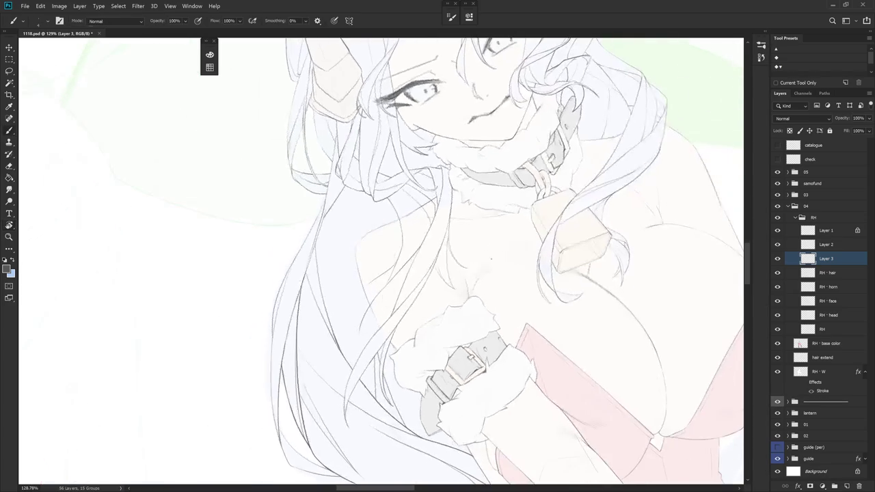
Try short thin strokes beside the hair strand, undoing them, on a rotated canvas
scroll(434, 238, up, 3)
drag(407, 179, 422, 238)
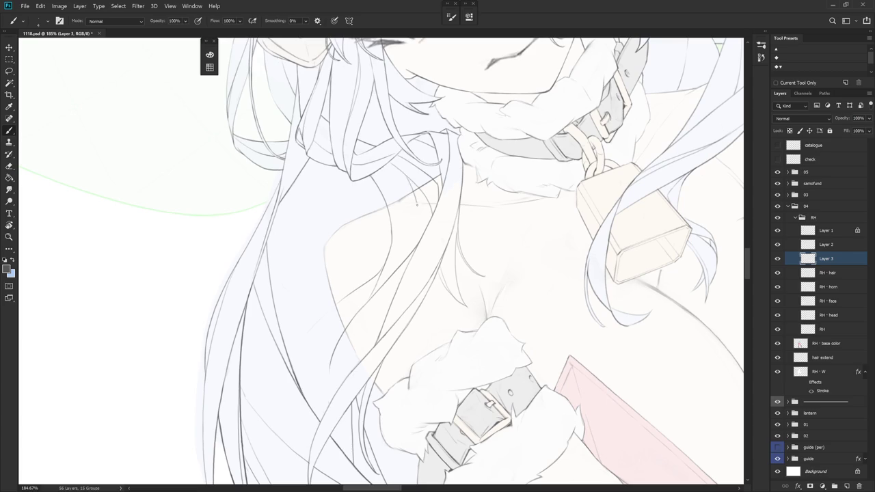
key(ctrl+z)
drag(422, 190, 422, 228)
key(r)
mouse_move(459, 274)
mouse_down()
mouse_move(427, 198)
mouse_move(420, 228)
mouse_up()
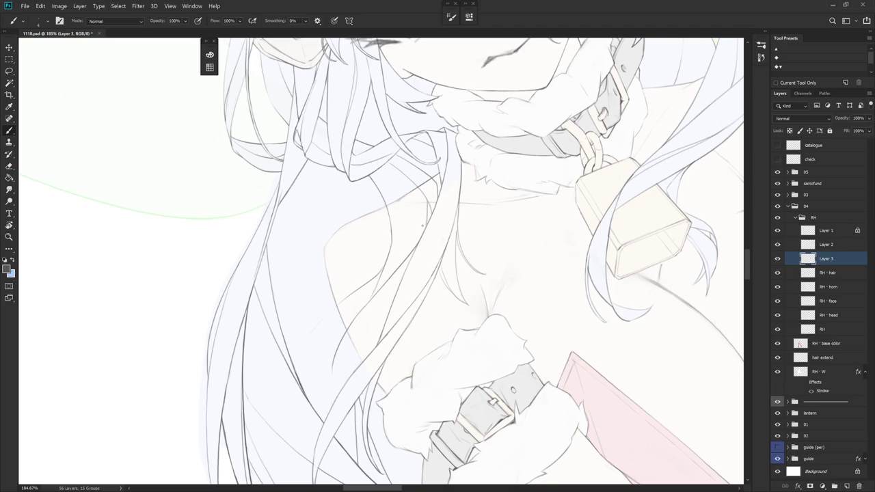
key(ctrl+z)
mouse_move(428, 196)
mouse_down()
mouse_move(428, 222)
mouse_move(427, 209)
mouse_up()
key(ctrl+z)
key(r)
drag(482, 220, 478, 254)
Redraw the hair line down the lower-left strand, keeping a short hair stroke
key(e)
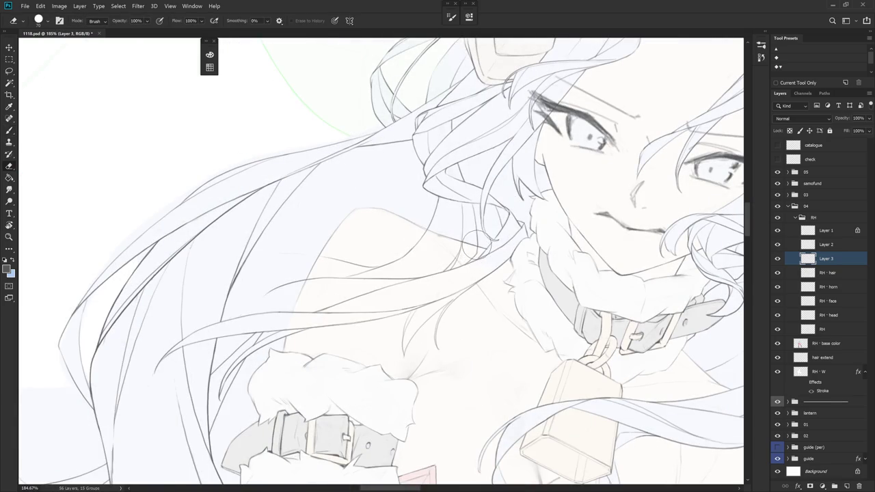
key(b)
key(e)
key(b)
drag(446, 344, 489, 266)
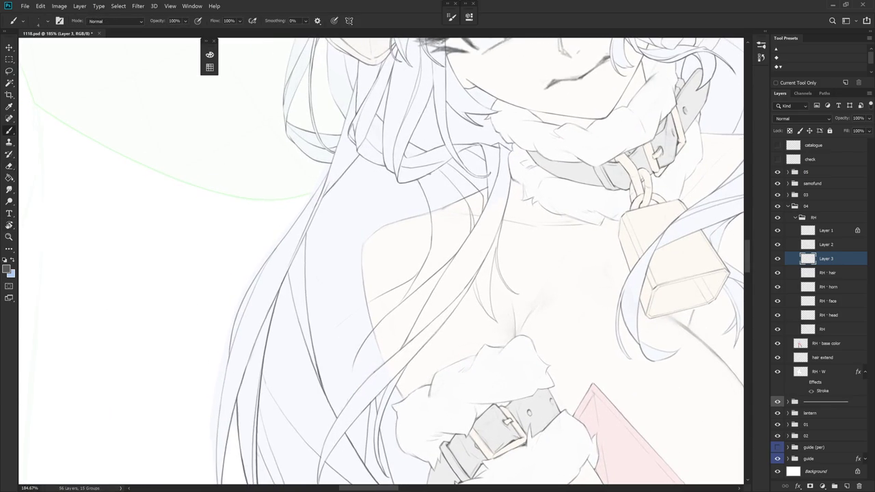
drag(432, 187, 431, 256)
key(ctrl+z)
drag(424, 175, 432, 222)
key(ctrl+z)
mouse_move(432, 192)
mouse_down()
mouse_move(434, 247)
mouse_move(564, 209)
mouse_up()
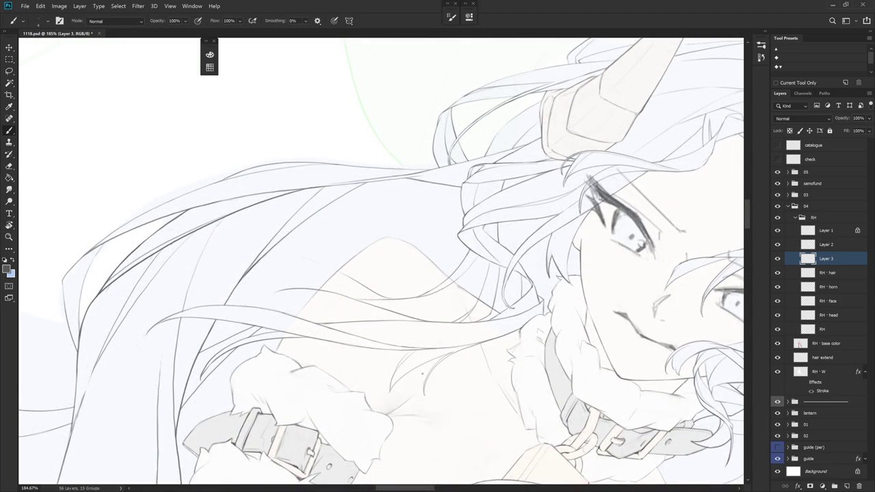
Add short strokes along the hair lines, discarding a vertical strand line near the chest
mouse_move(422, 375)
mouse_down()
mouse_move(416, 179)
mouse_move(423, 235)
mouse_up()
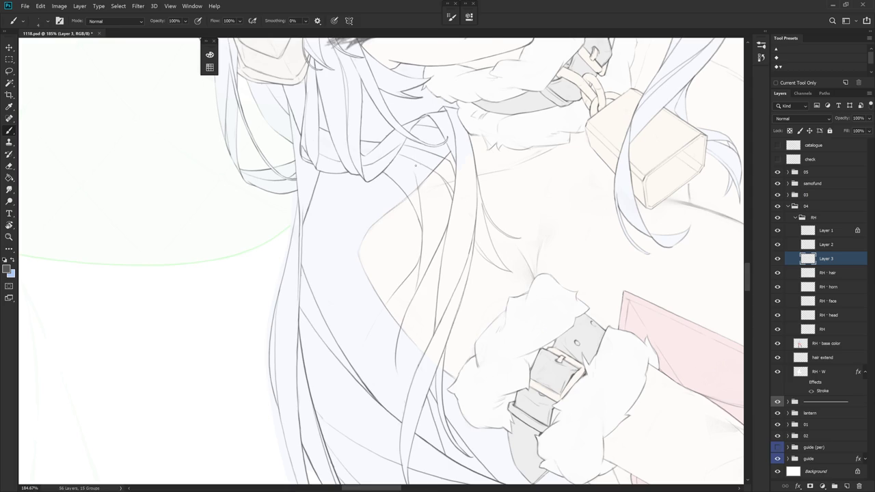
drag(414, 165, 469, 224)
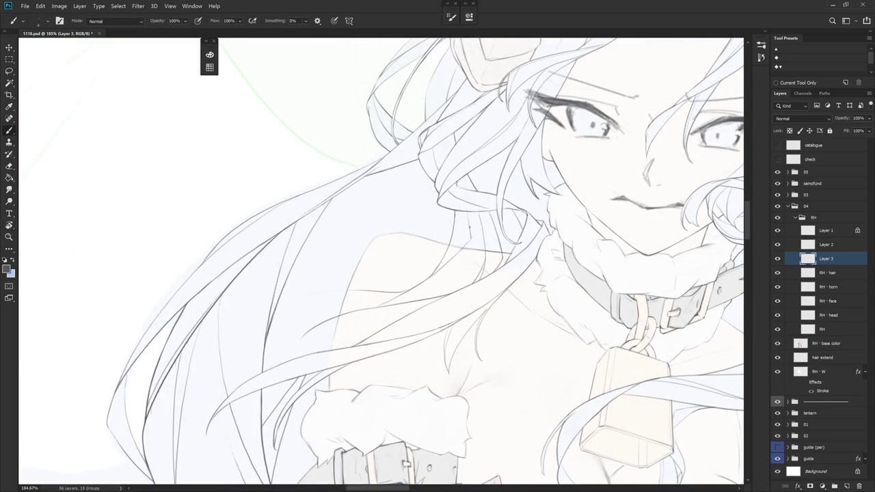
drag(473, 226, 451, 268)
drag(469, 235, 456, 254)
key(e)
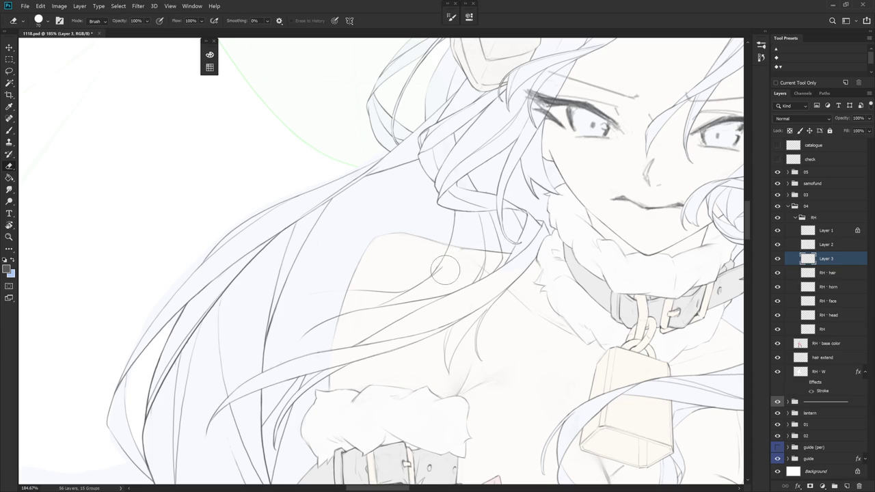
key(b)
drag(316, 425, 361, 235)
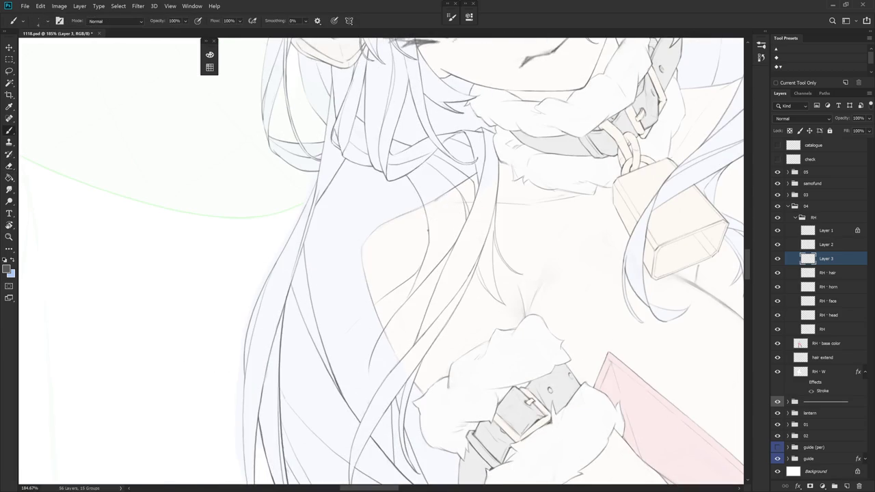
drag(428, 240, 428, 260)
key(ctrl+z)
drag(429, 228, 429, 244)
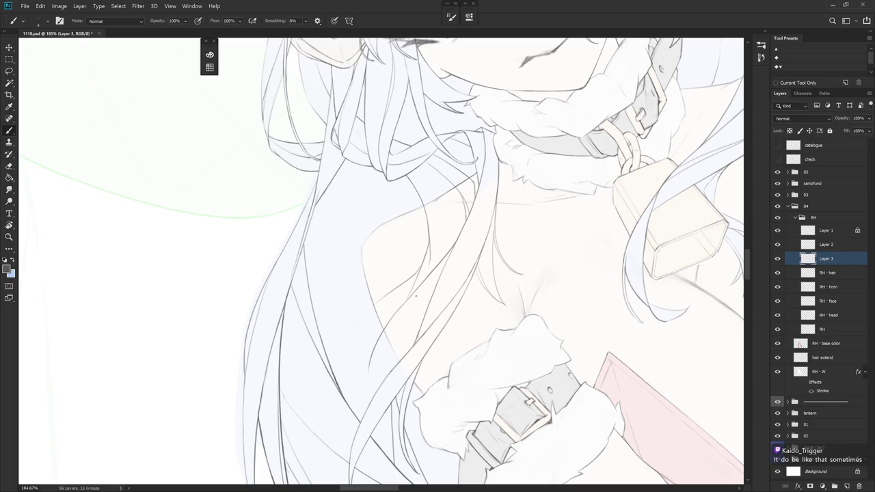
key(ctrl+z)
Attempt curved hair lines over the chest, undoing them, and turn the face upright again
scroll(521, 287, down, 3)
scroll(511, 356, down, 2)
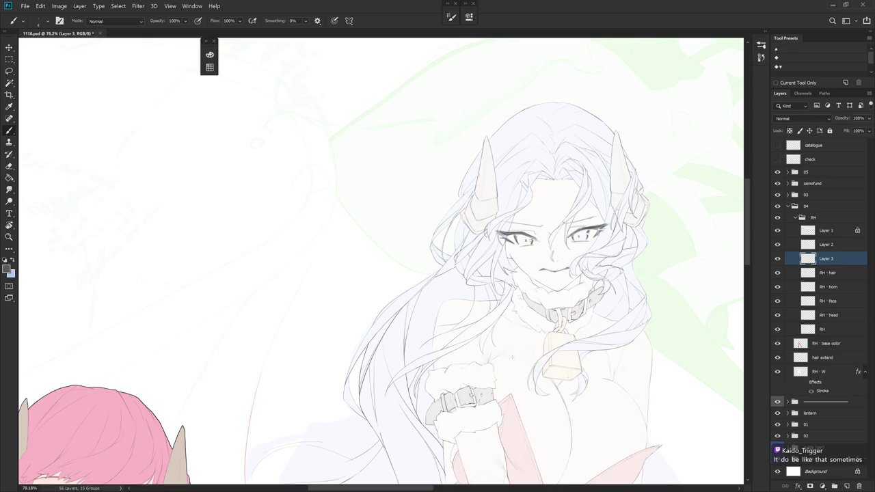
scroll(512, 357, up, 2)
scroll(486, 234, up, 2)
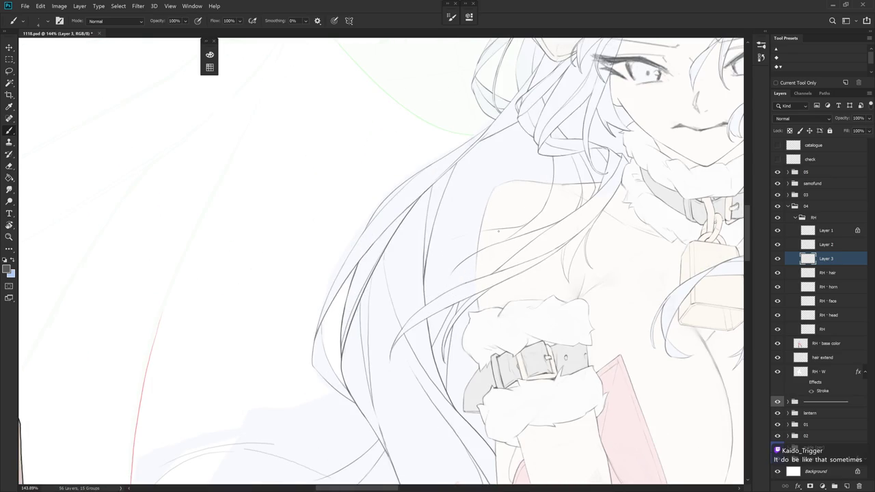
mouse_move(498, 230)
mouse_down()
mouse_move(502, 302)
mouse_move(564, 268)
mouse_up()
drag(485, 242, 437, 311)
key(ctrl+z)
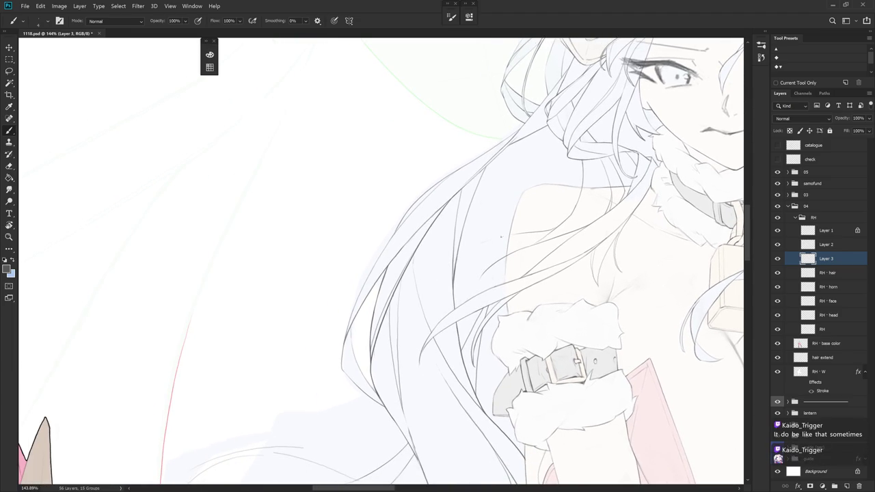
drag(488, 271, 504, 330)
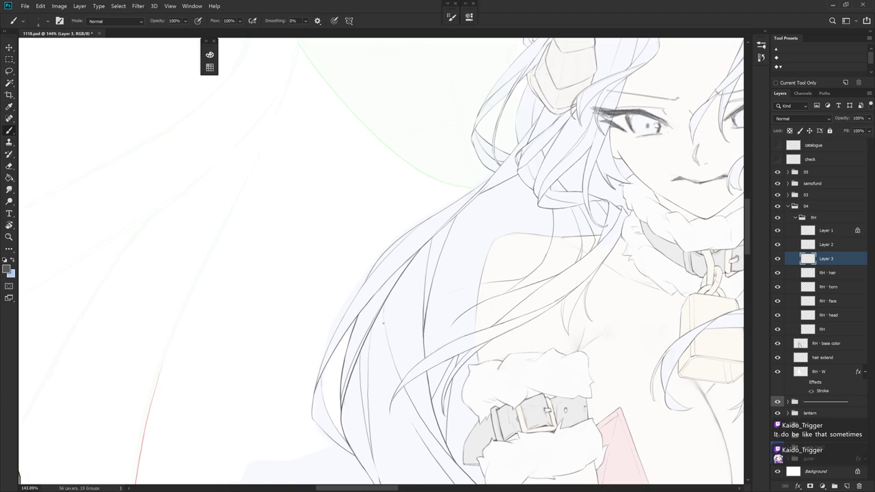
scroll(478, 273, down, 3)
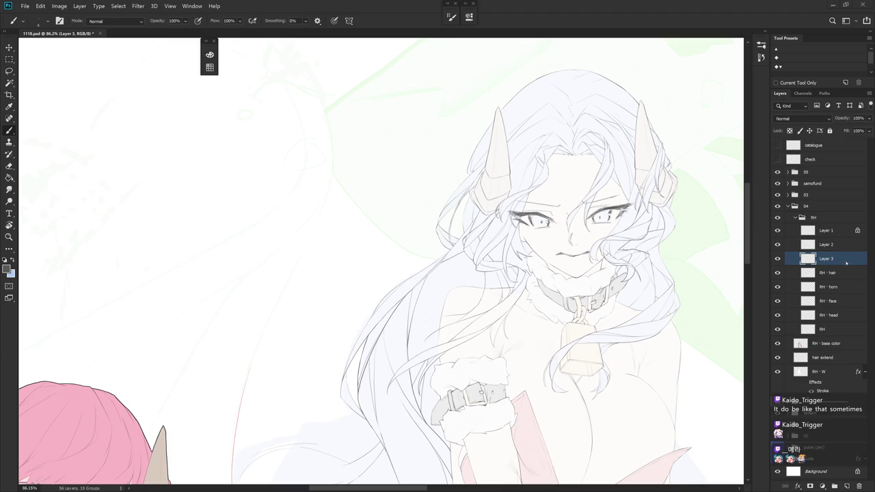
scroll(586, 312, up, 5)
key(r)
mouse_move(581, 301)
mouse_down()
mouse_move(586, 312)
mouse_move(570, 260)
mouse_up()
key(b)
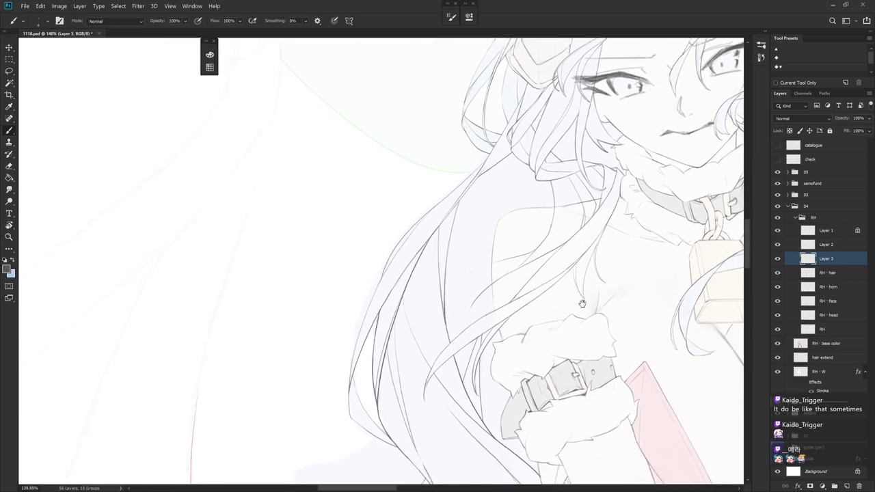
drag(537, 341, 572, 307)
drag(480, 262, 458, 316)
key(ctrl+z)
mouse_move(481, 263)
mouse_down()
mouse_move(455, 307)
mouse_move(455, 329)
mouse_up()
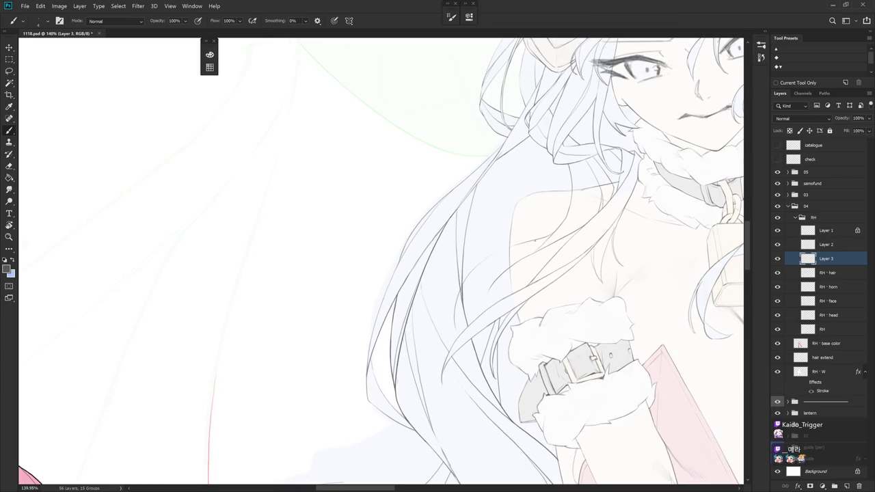
key(ctrl+z)
mouse_move(496, 252)
mouse_down()
mouse_move(462, 313)
mouse_move(565, 225)
mouse_up()
key(r)
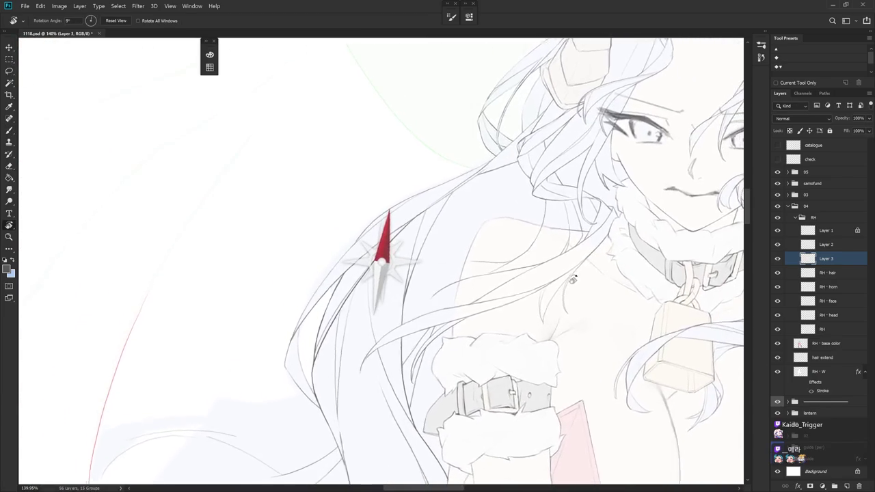
Draw a thin stroke along the long hair on a rotated canvas
key(e)
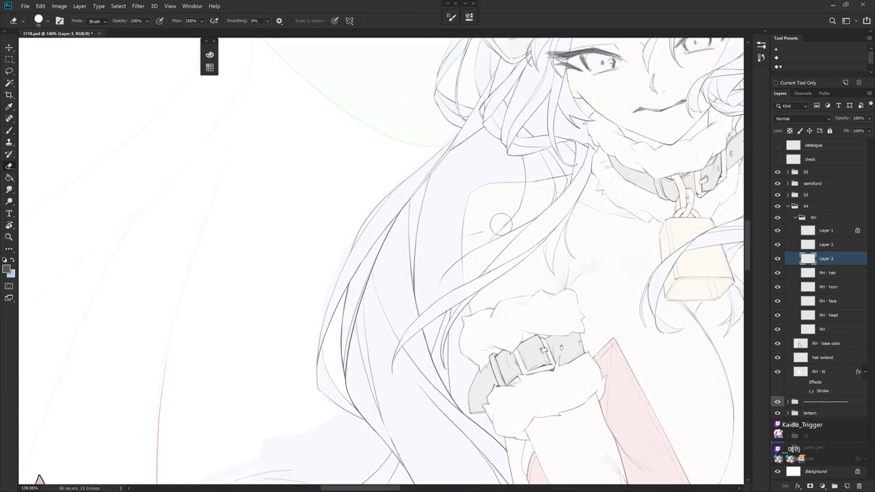
key(r)
drag(527, 217, 539, 177)
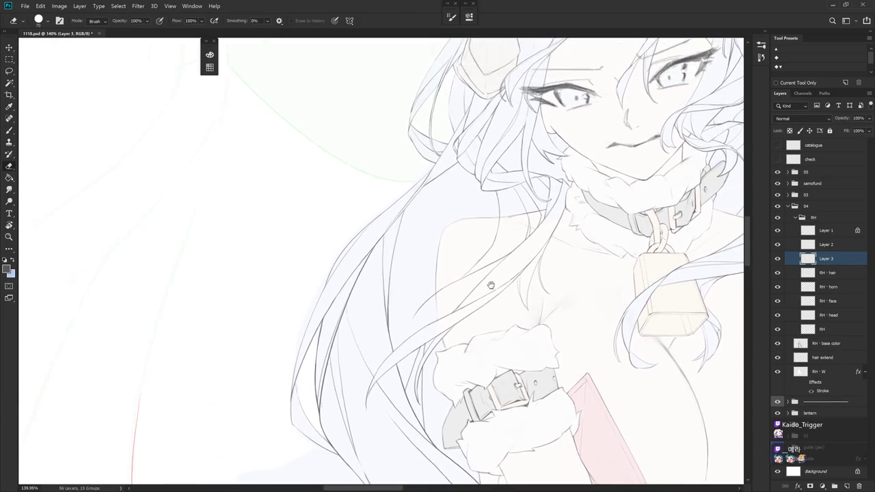
key(b)
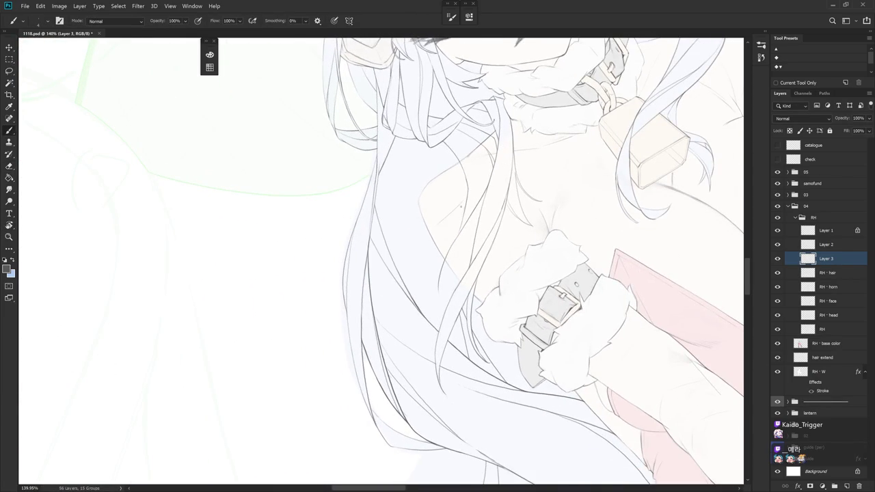
mouse_move(399, 268)
mouse_down()
mouse_move(396, 301)
mouse_move(383, 301)
mouse_up()
key(ctrl+z)
drag(406, 270, 417, 331)
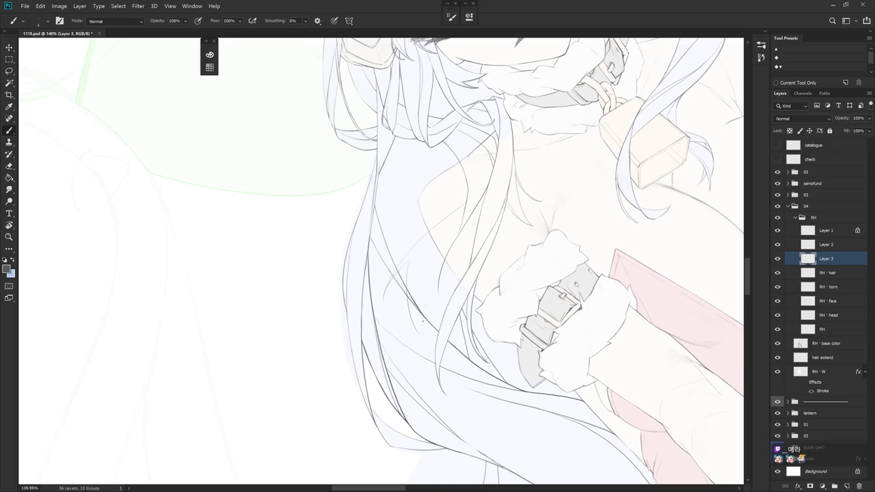
mouse_move(431, 292)
mouse_down()
mouse_move(452, 382)
mouse_move(475, 361)
mouse_up()
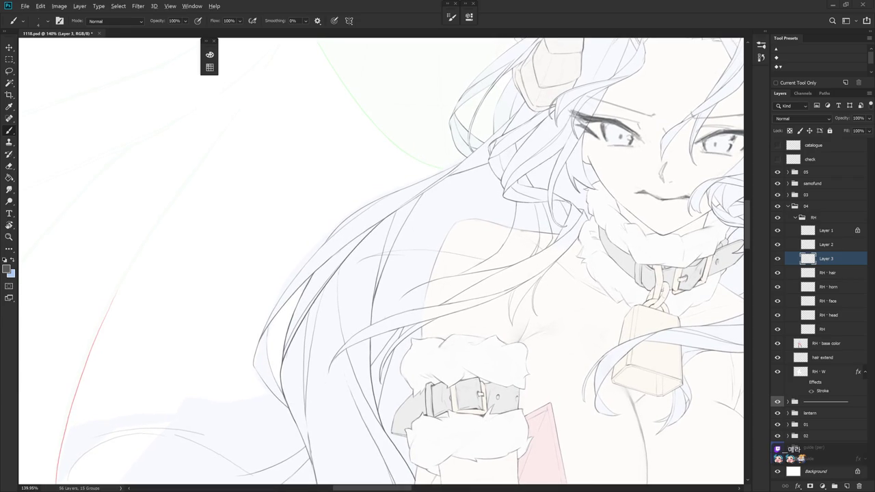
Add a down-left stroke and a short stroke to the hair beside the arm, then zoom out
mouse_move(451, 287)
mouse_down()
mouse_move(420, 278)
mouse_move(384, 329)
mouse_up()
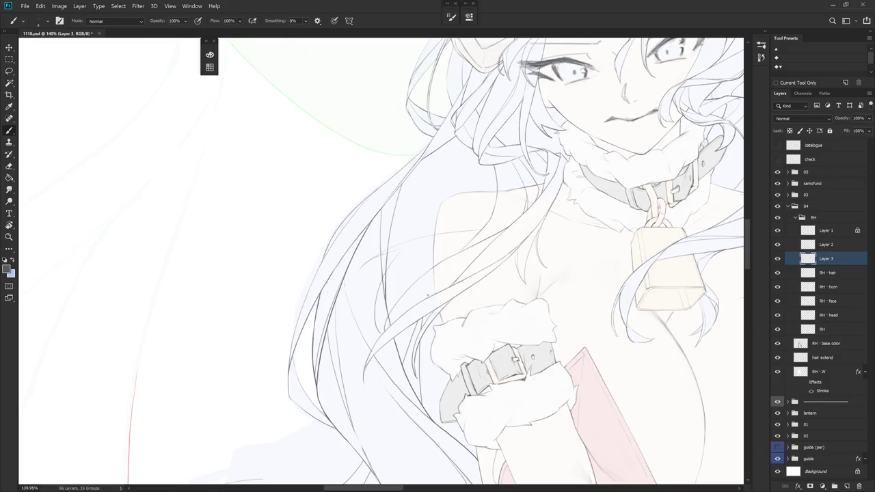
drag(457, 314, 419, 345)
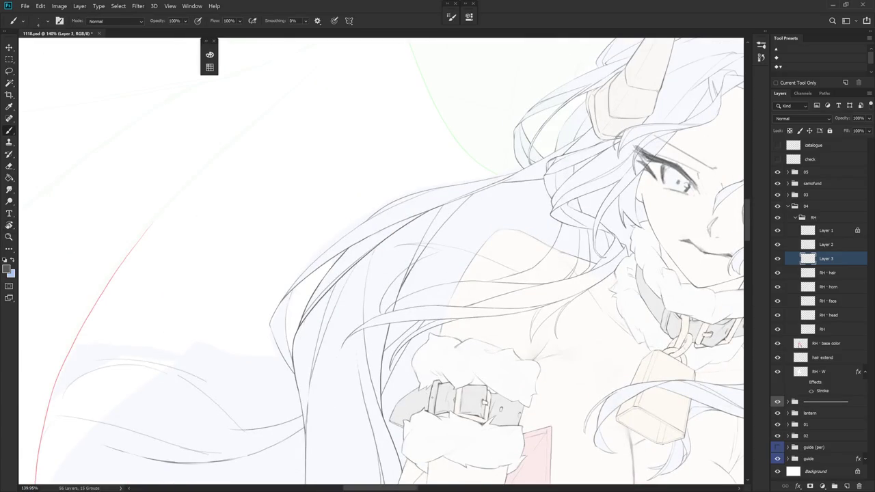
drag(417, 287, 389, 243)
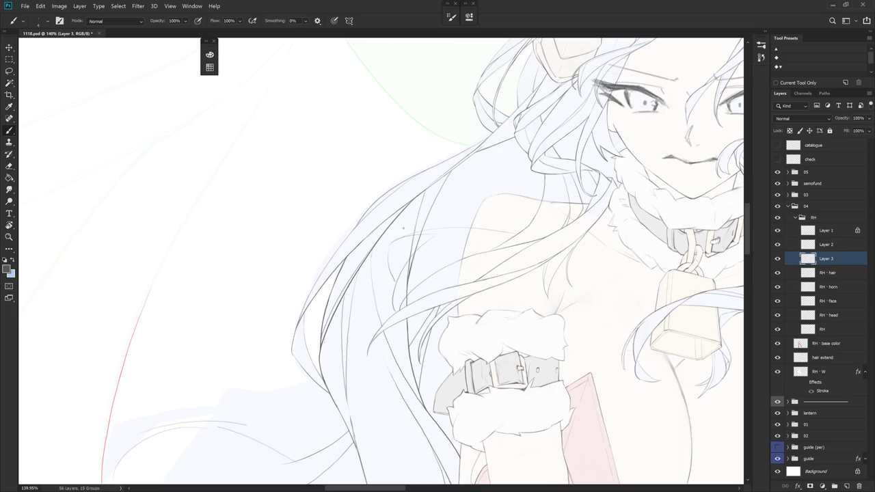
drag(398, 241, 427, 235)
mouse_move(540, 285)
mouse_down()
mouse_move(487, 287)
mouse_move(417, 267)
mouse_up()
drag(471, 367, 447, 390)
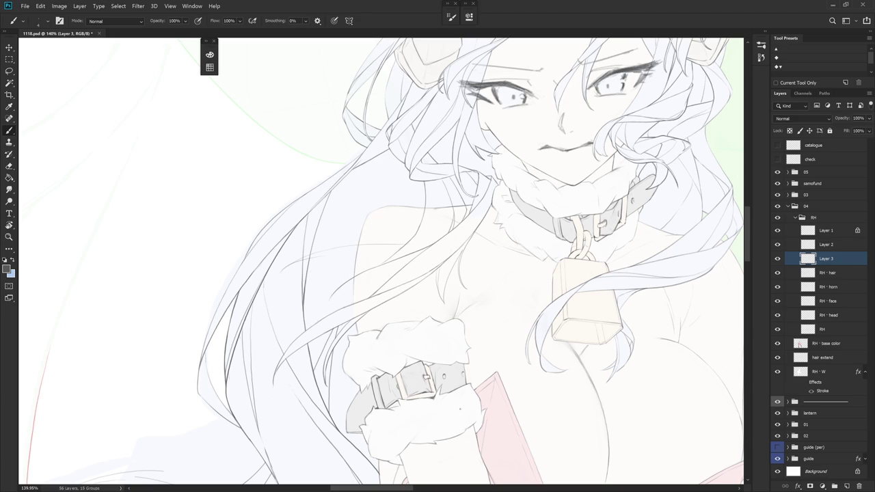
scroll(535, 373, down, 3)
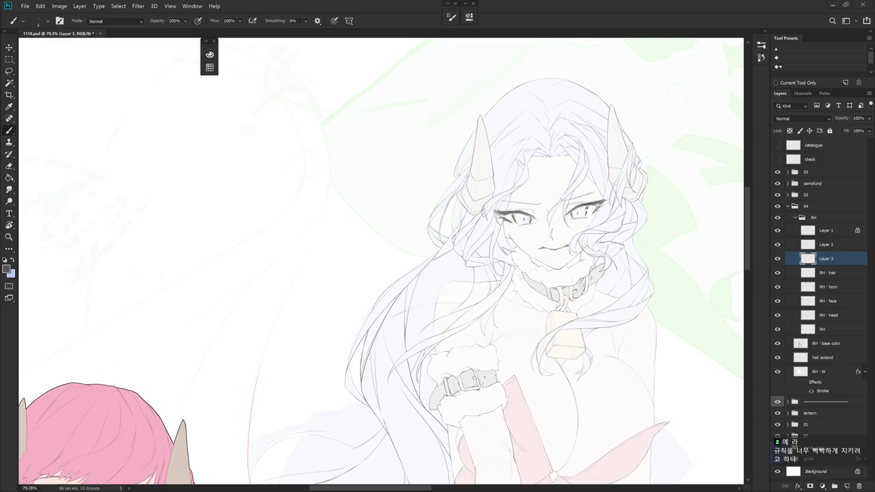
Zoom in on the shoulder and draw thin hair strands on Layer 3, undoing a faint mark
scroll(527, 269, up, 2)
scroll(442, 253, up, 2)
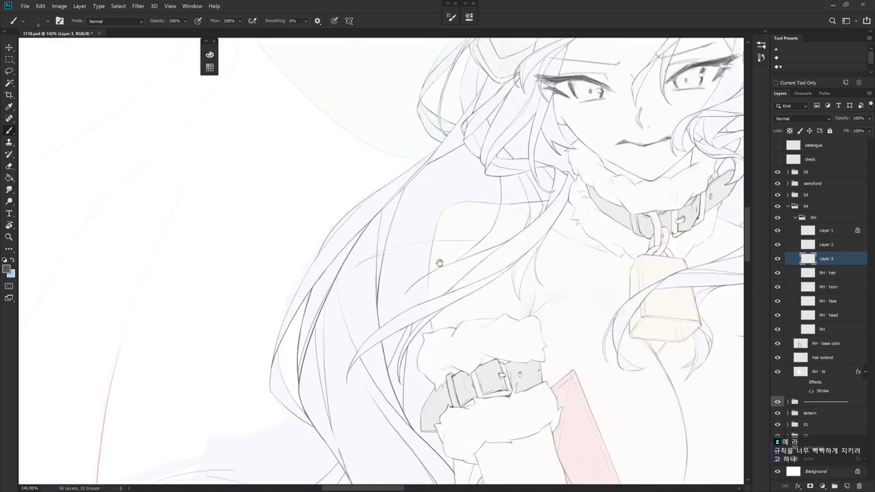
scroll(485, 286, up, 2)
key(e)
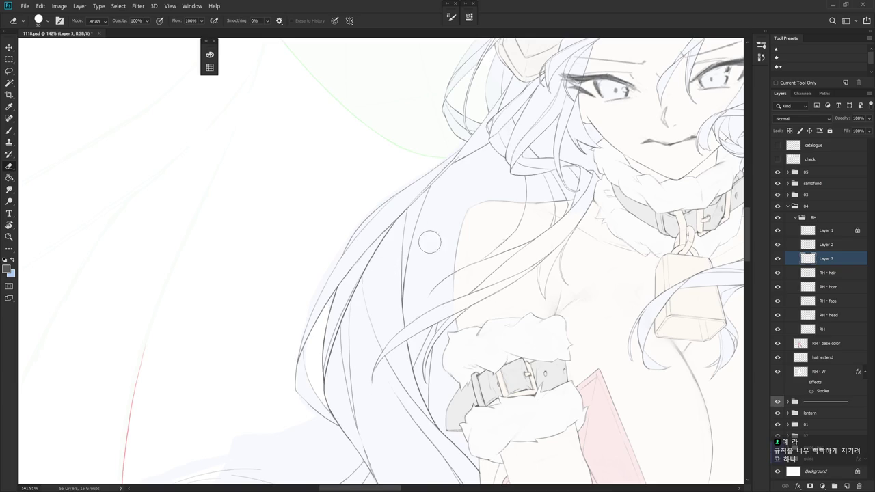
scroll(407, 250, right, 2)
key(b)
mouse_move(472, 224)
mouse_down()
mouse_move(412, 261)
mouse_move(376, 309)
mouse_up()
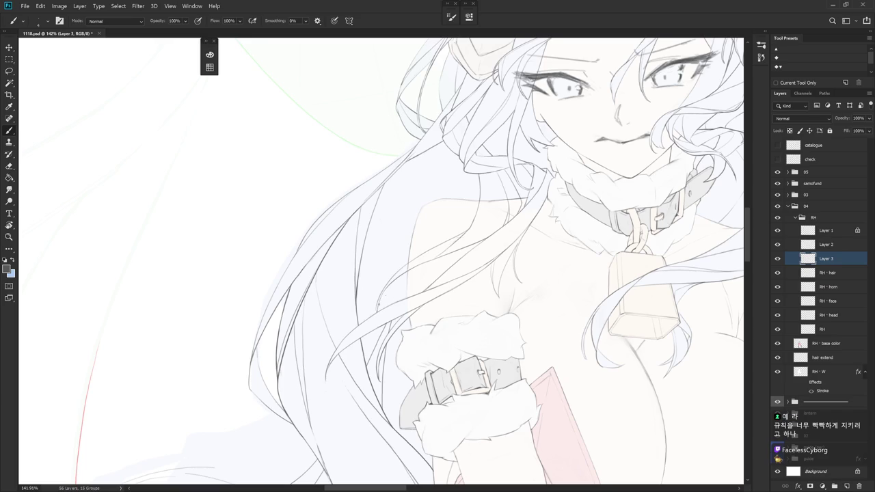
drag(394, 281, 396, 298)
drag(466, 310, 497, 257)
key(ctrl+z)
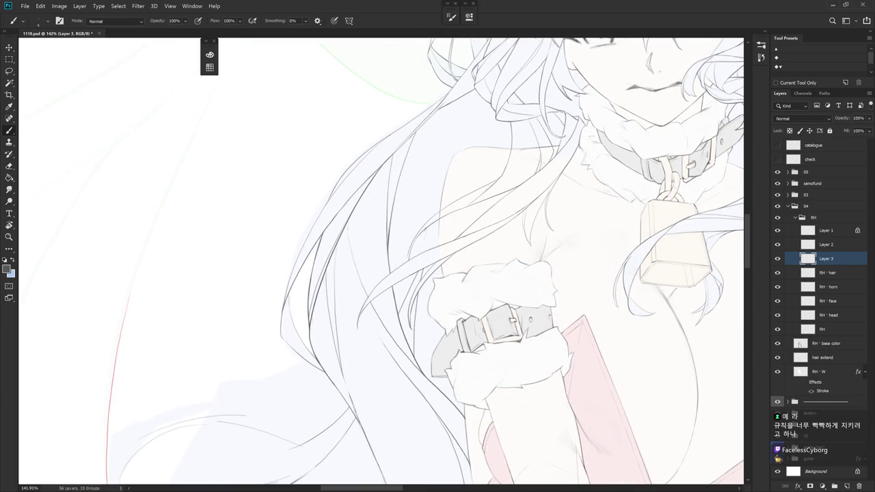
Add short dark strands on the hair, then undo the short vertical stroke and zoom out to check
drag(431, 237, 423, 250)
drag(407, 275, 409, 302)
key(e)
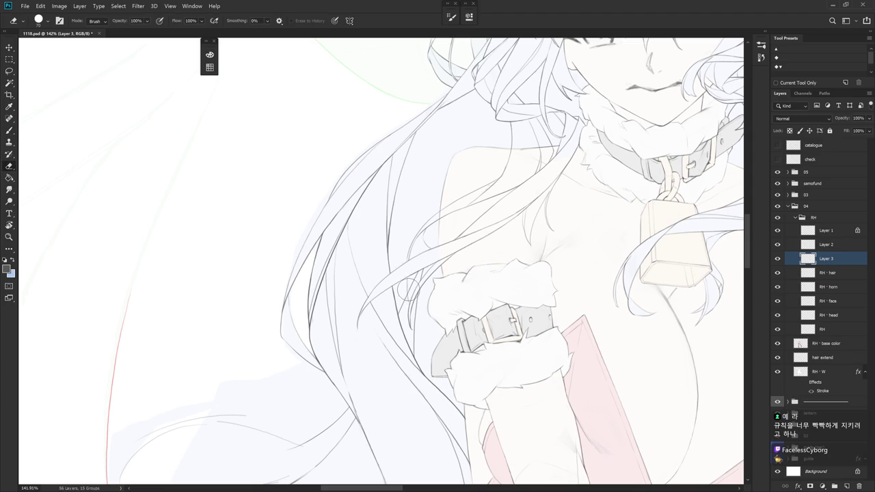
key(b)
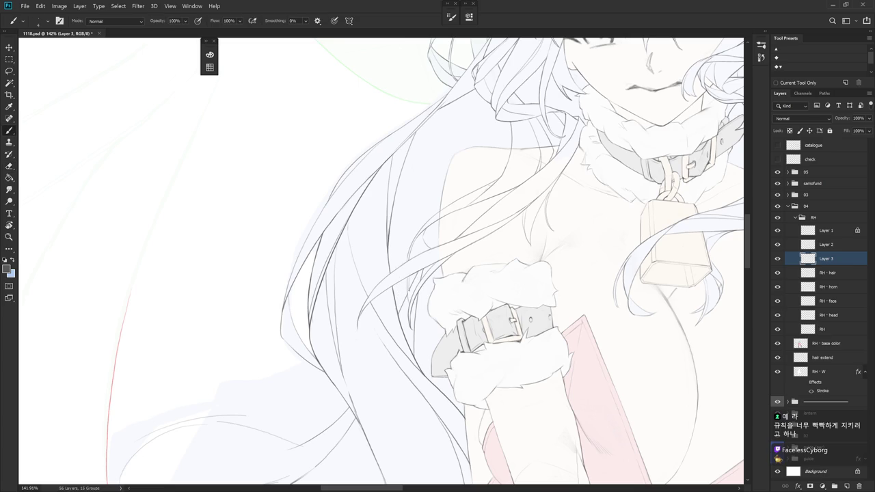
key(ctrl+z)
key(ctrl+shift+z)
key(ctrl+z)
scroll(489, 374, down, 5)
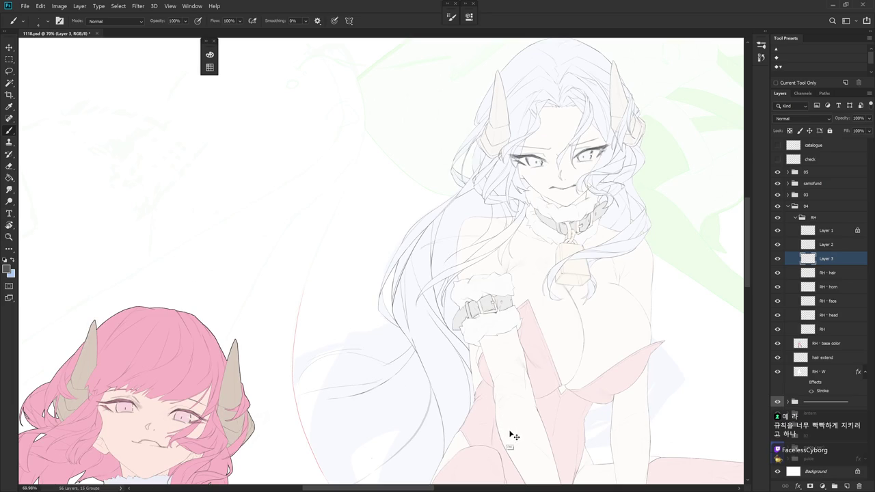
scroll(486, 229, up, 3)
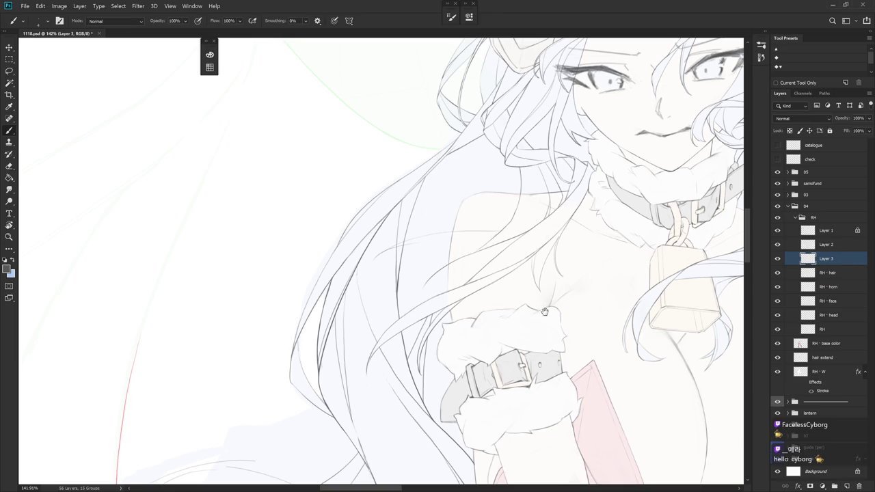
Undo the faint hair line, retry it as a shorter stroke, and add a short dark stroke nearby
drag(555, 315, 535, 299)
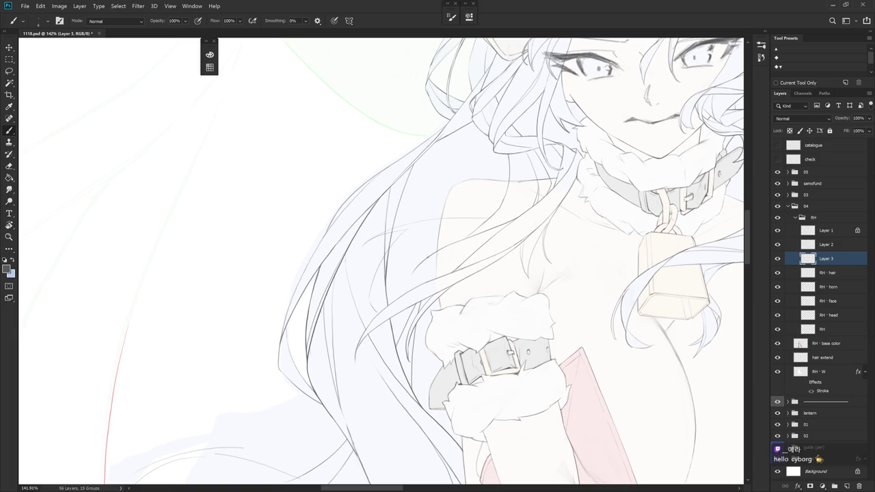
key(e)
key(b)
key(ctrl+z)
drag(456, 243, 397, 264)
key(ctrl+z)
drag(460, 240, 421, 248)
key(ctrl+z)
drag(388, 294, 398, 287)
Rotate the canvas through several angles with R, then reframe around the collar and bell
key(r)
drag(390, 285, 368, 288)
key(r)
drag(377, 248, 394, 253)
key(b)
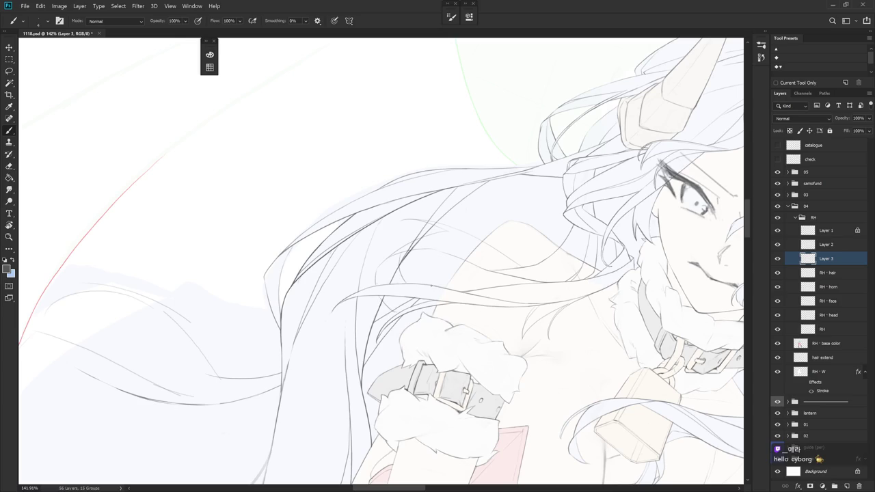
key(r)
drag(425, 290, 441, 305)
key(b)
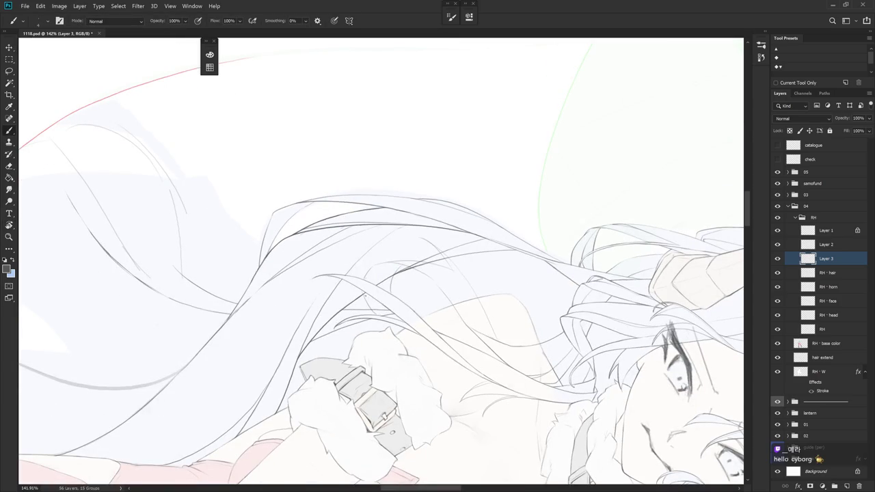
key(r)
drag(375, 282, 566, 367)
key(b)
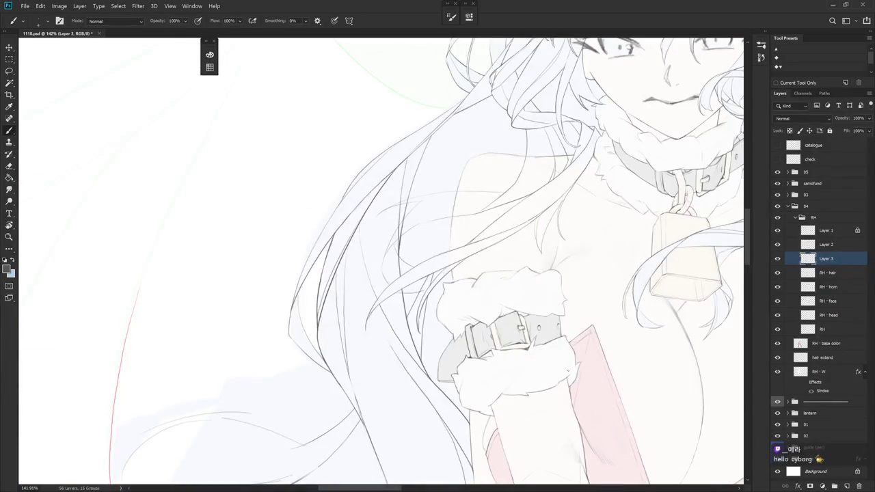
key(r)
drag(592, 332, 568, 367)
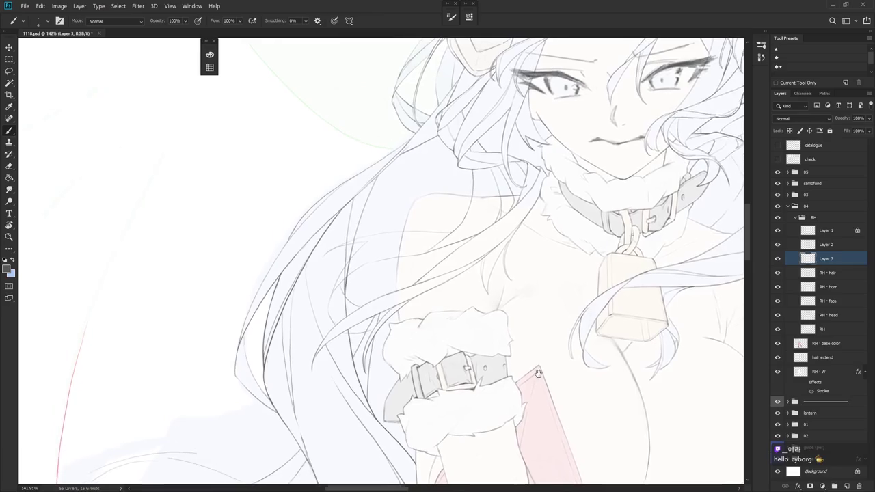
key(b)
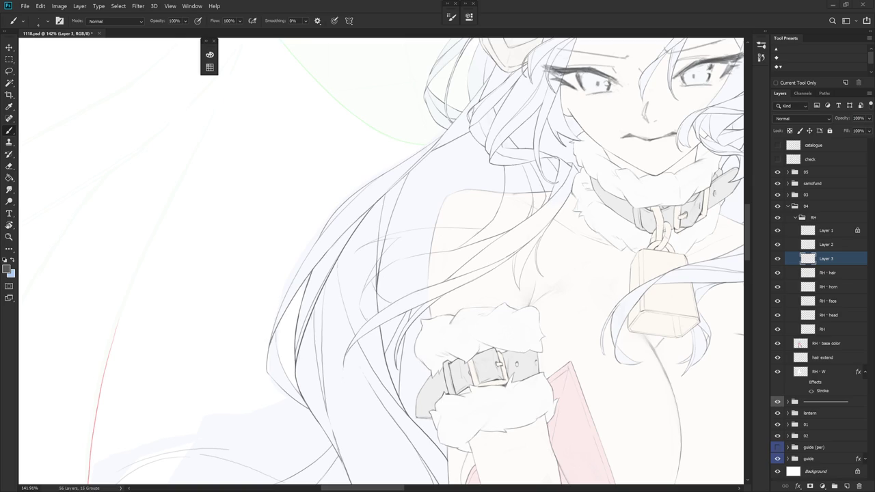
drag(596, 320, 574, 328)
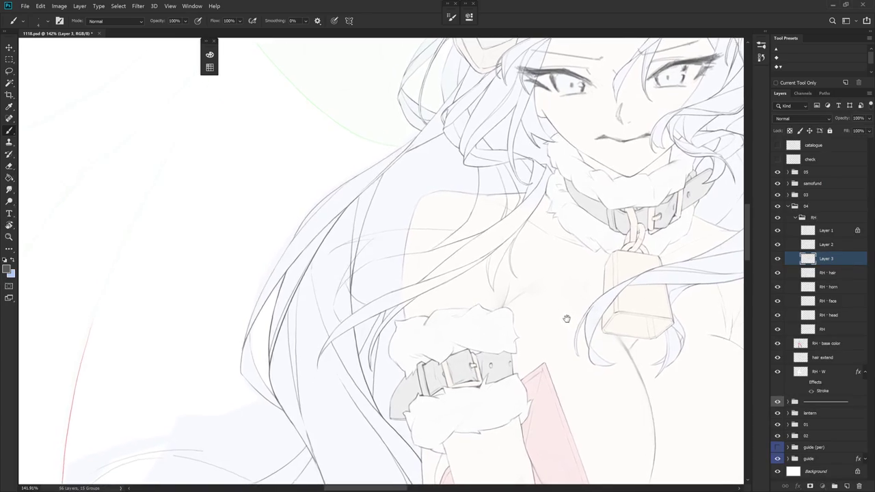
Turn the view sideways and toggle Layer 2 and Layer 3 visibility to check their strokes
click(827, 272)
key(e)
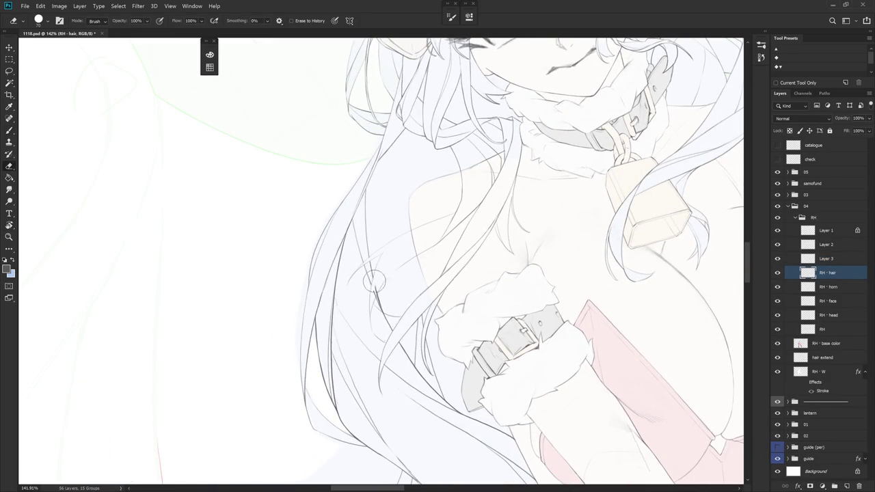
drag(418, 292, 377, 288)
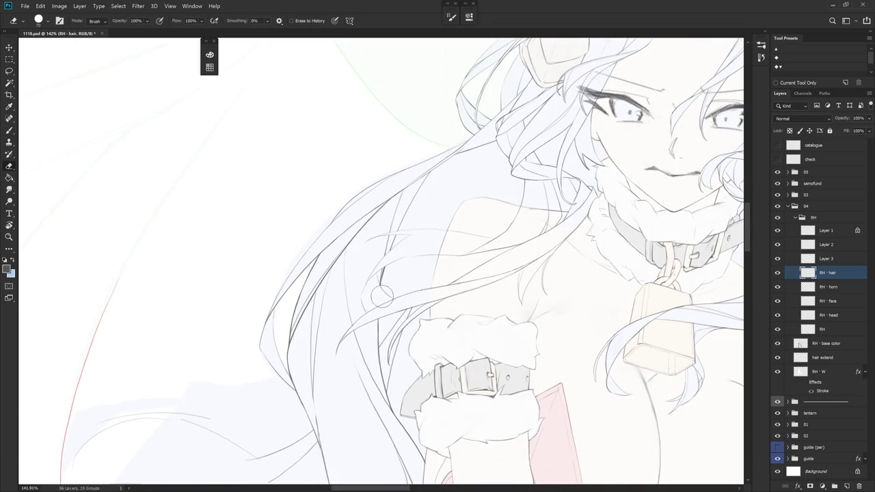
mouse_move(509, 365)
mouse_down()
mouse_move(499, 367)
mouse_move(521, 326)
mouse_move(379, 260)
mouse_up()
key(alt+bracketright)
key(b)
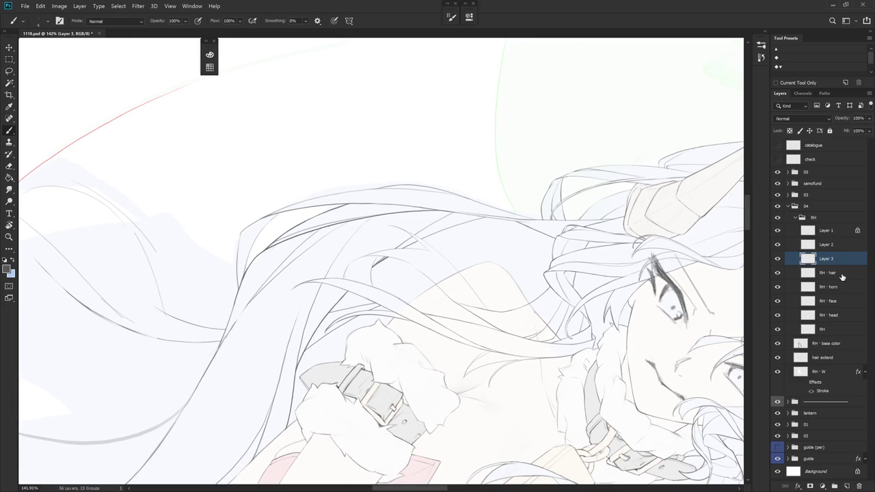
click(830, 273)
click(833, 245)
click(778, 246)
click(777, 246)
click(808, 260)
click(777, 262)
click(776, 260)
Brush a few short dark hair strands beside the fur-cuffed arm on Layer 3
mouse_move(410, 274)
mouse_down()
mouse_move(444, 205)
mouse_move(424, 307)
mouse_up()
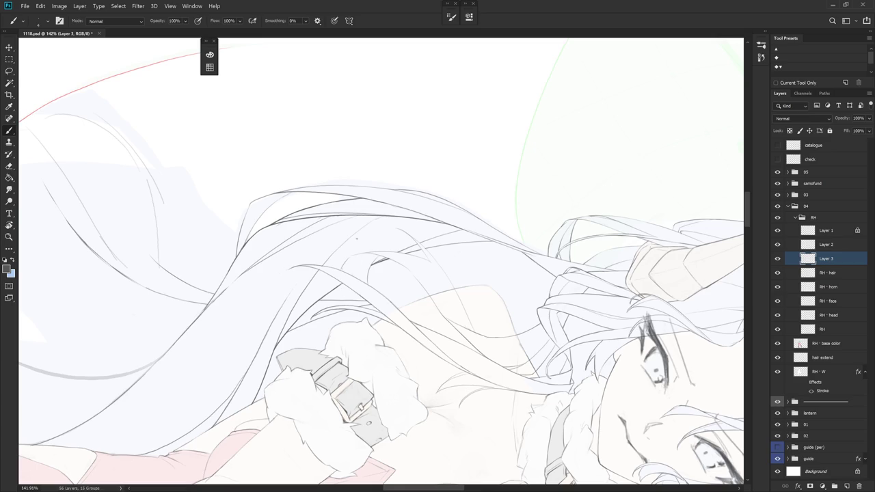
key(r)
drag(354, 241, 354, 279)
key(e)
key(b)
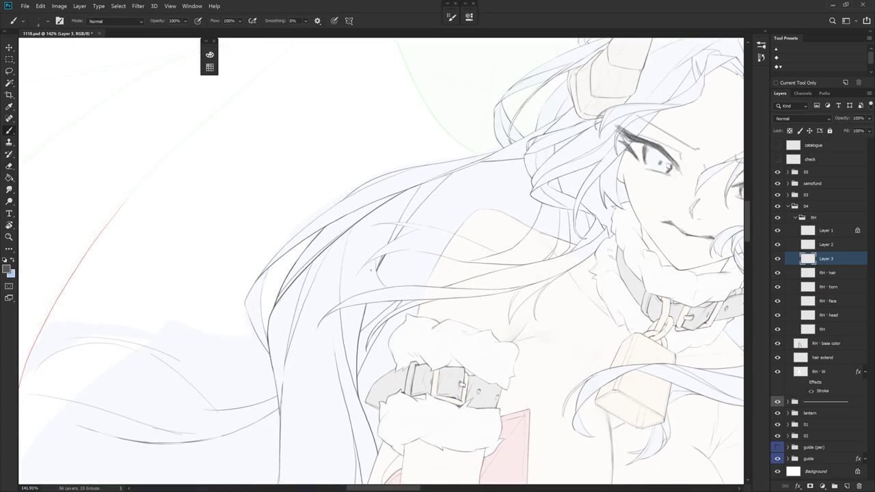
drag(356, 303, 368, 335)
mouse_move(365, 335)
mouse_down()
mouse_move(369, 319)
mouse_move(375, 342)
mouse_up()
drag(365, 315, 373, 323)
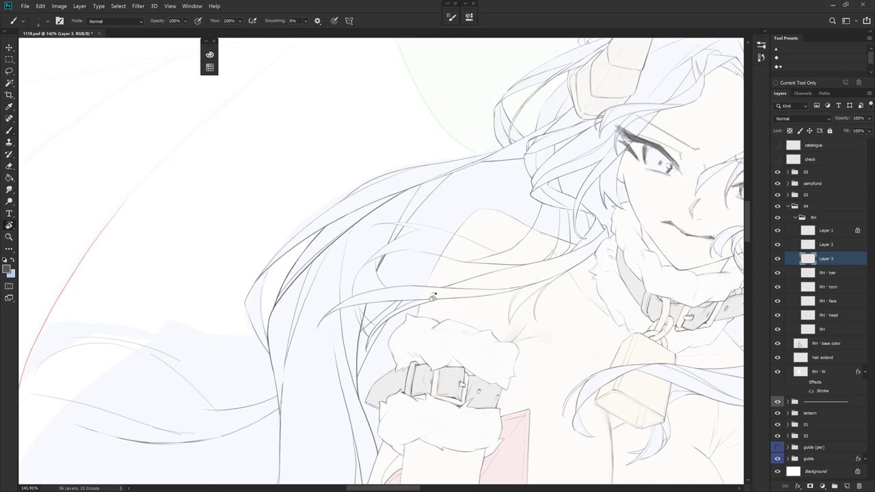
Replace the short vertical line with a longer vertical hair strand, then reframe on the cuff
drag(427, 291, 337, 280)
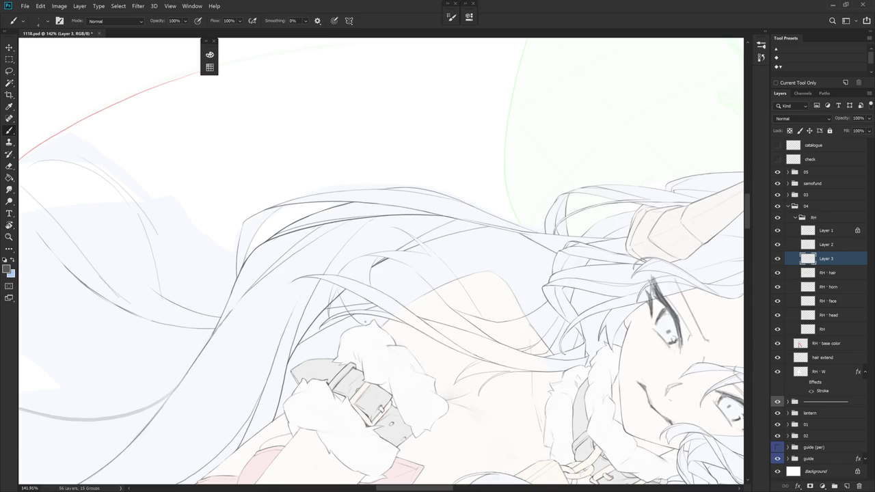
key(Escape)
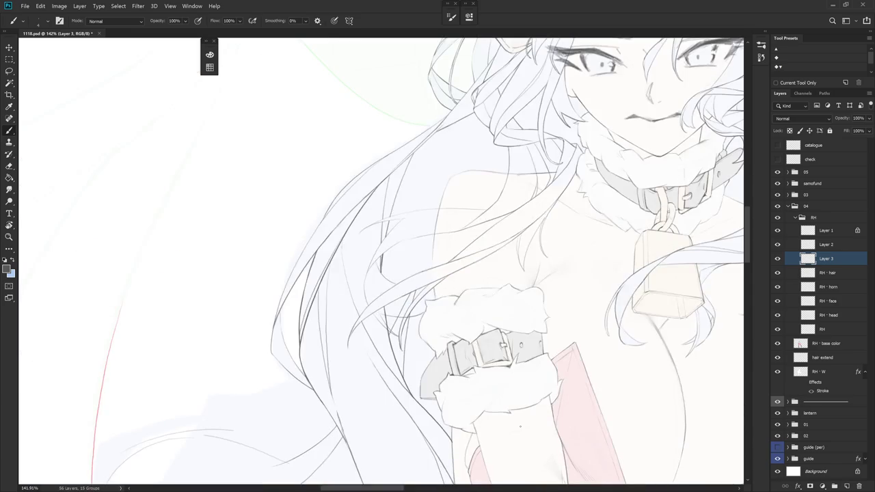
mouse_move(607, 384)
mouse_down()
mouse_move(543, 379)
mouse_move(561, 387)
mouse_up()
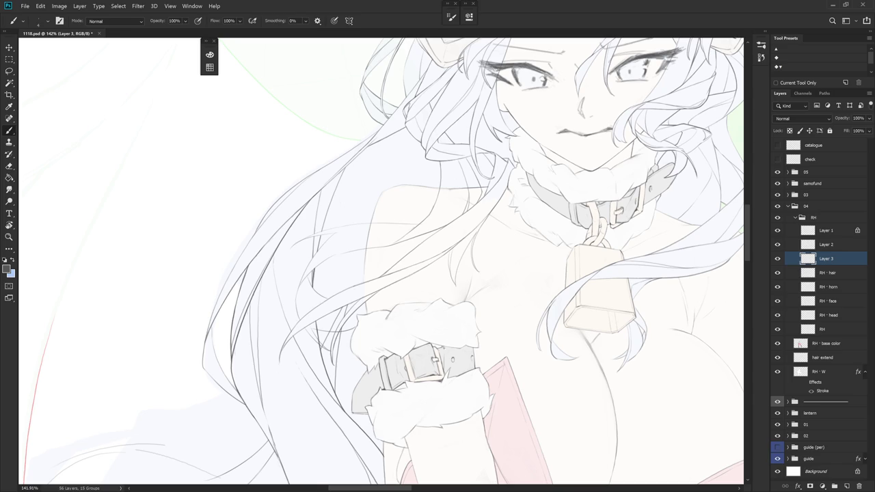
drag(478, 171, 501, 204)
key(e)
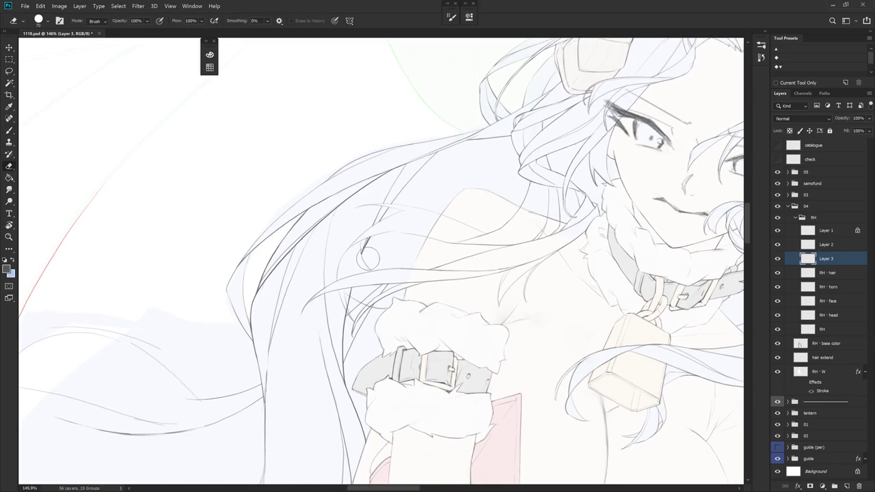
mouse_move(414, 273)
mouse_down()
mouse_move(369, 237)
mouse_move(367, 272)
mouse_up()
key(b)
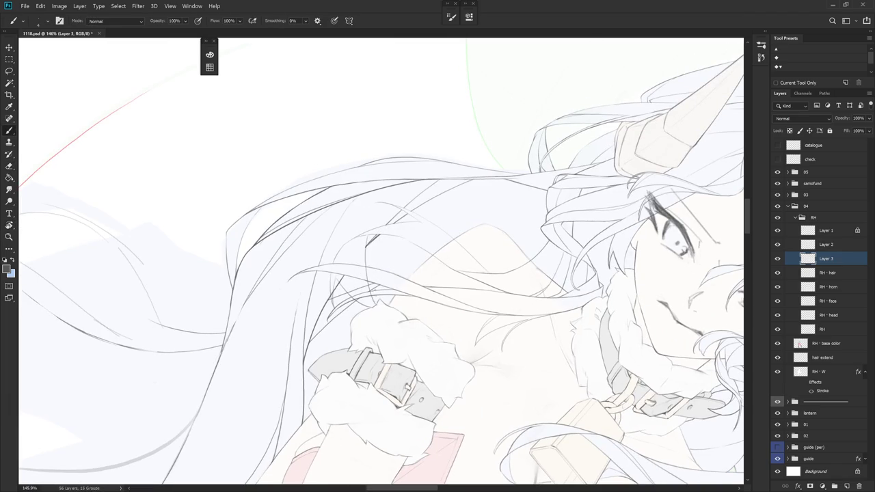
key(ctrl+z)
drag(365, 236, 371, 299)
drag(410, 273, 478, 239)
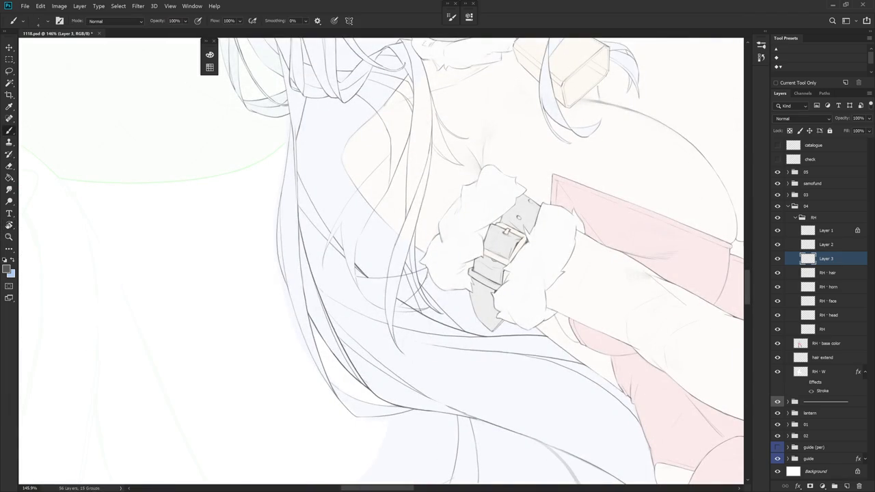
drag(335, 348, 423, 383)
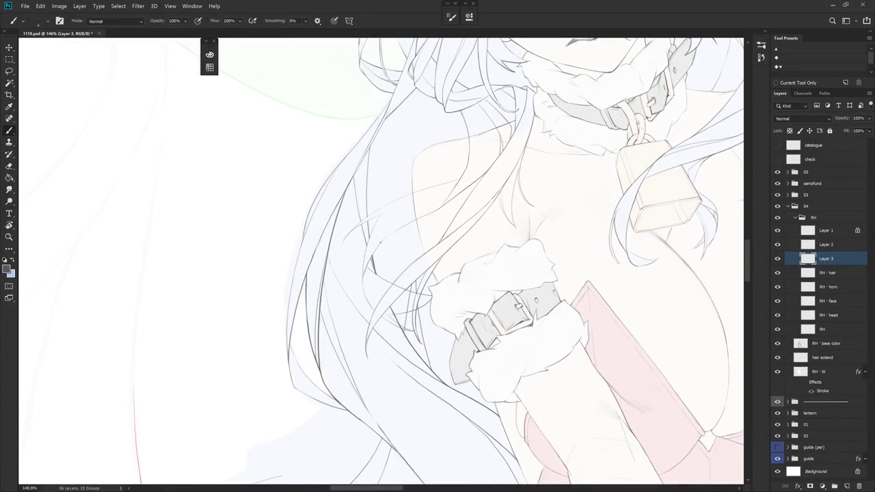
Toggle RH - hair and Layer 3 visibility to compare their strands, then select Layer 3
click(777, 272)
click(778, 273)
click(798, 273)
key(e)
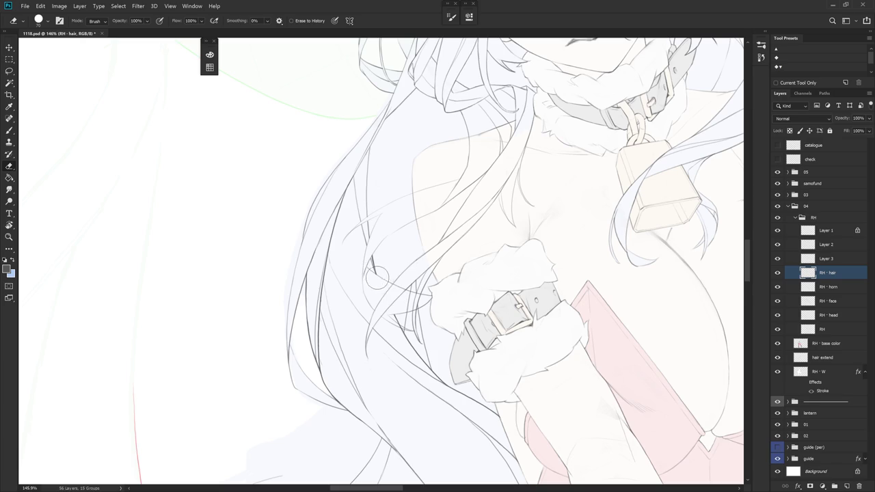
drag(459, 295, 405, 295)
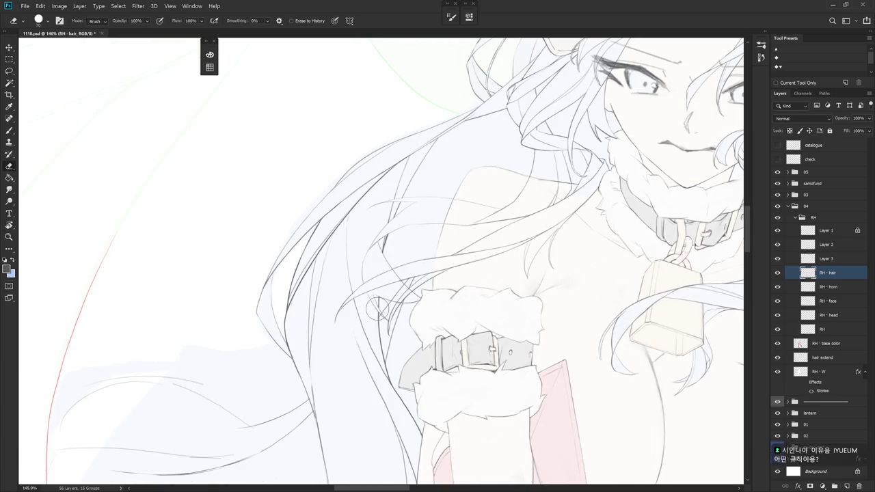
click(778, 273)
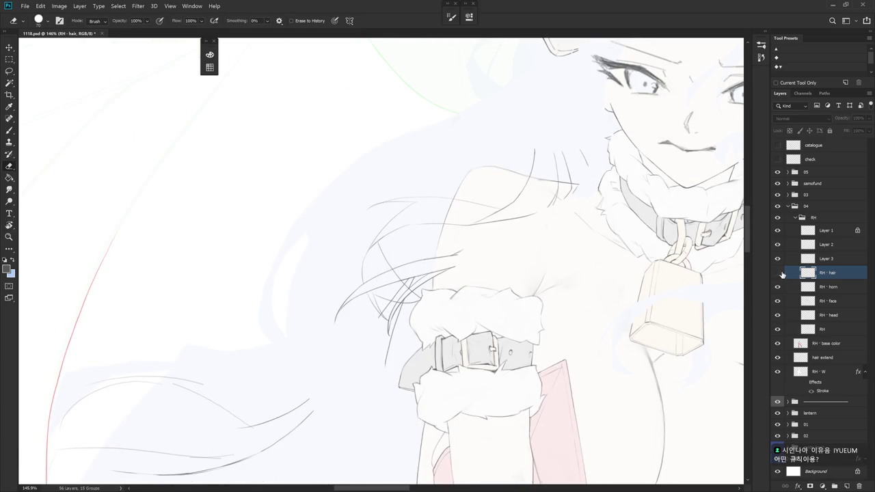
click(778, 273)
click(777, 259)
click(778, 259)
click(825, 258)
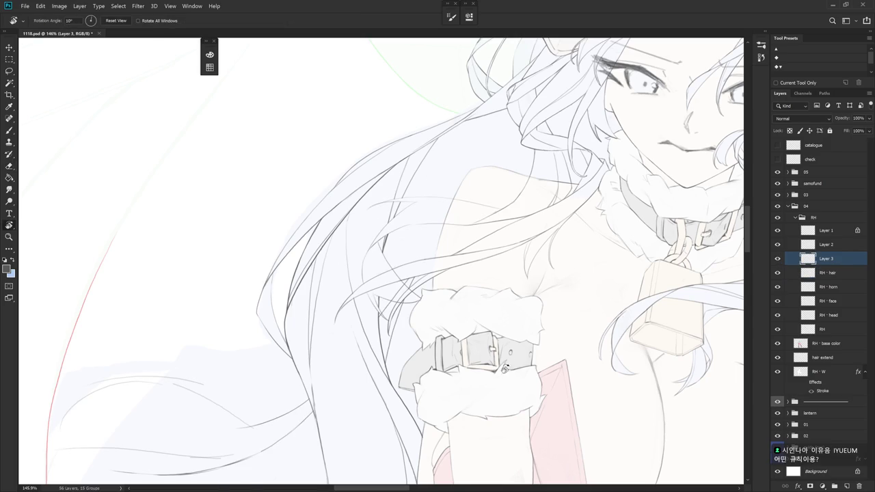
drag(451, 321, 488, 248)
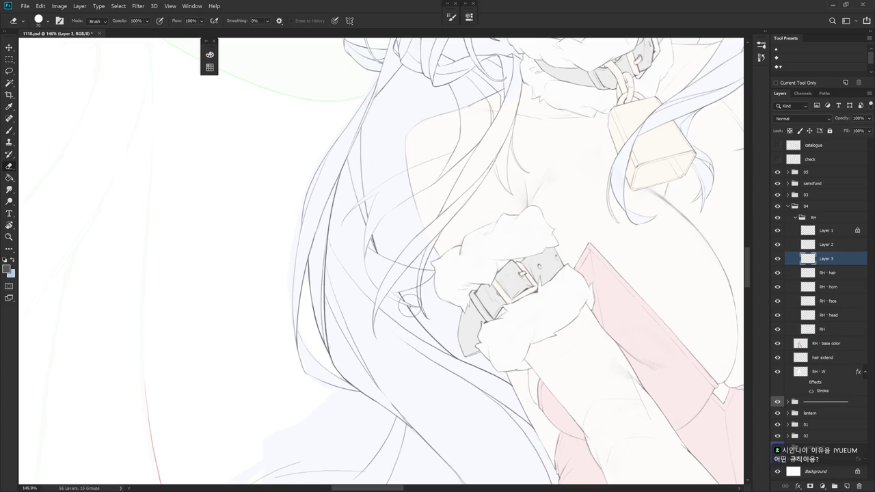
scroll(409, 307, down, 1)
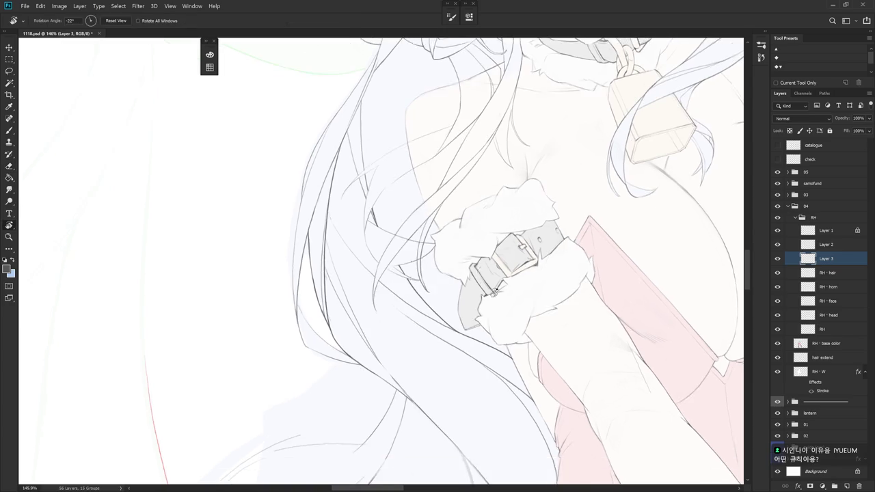
Pan to the wrist cuff and erase a stray thin piece of a hair strand on Layer 3
scroll(575, 391, down, 5)
drag(575, 391, 486, 366)
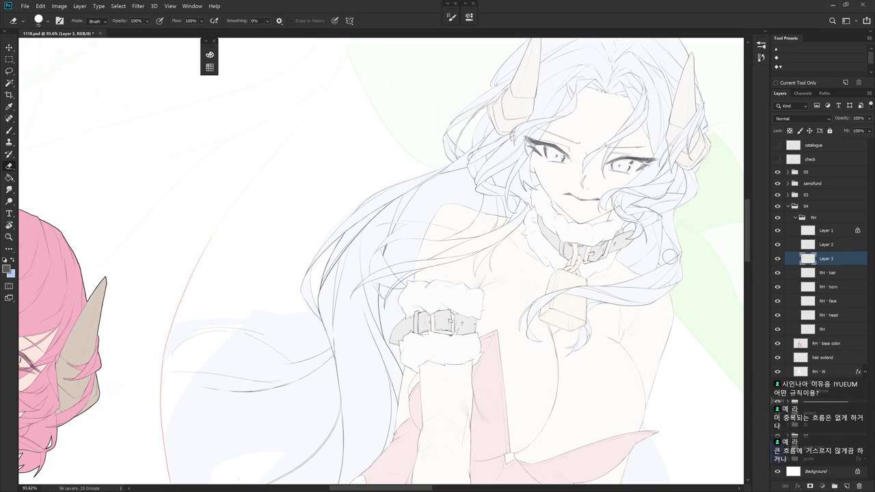
scroll(410, 258, up, 5)
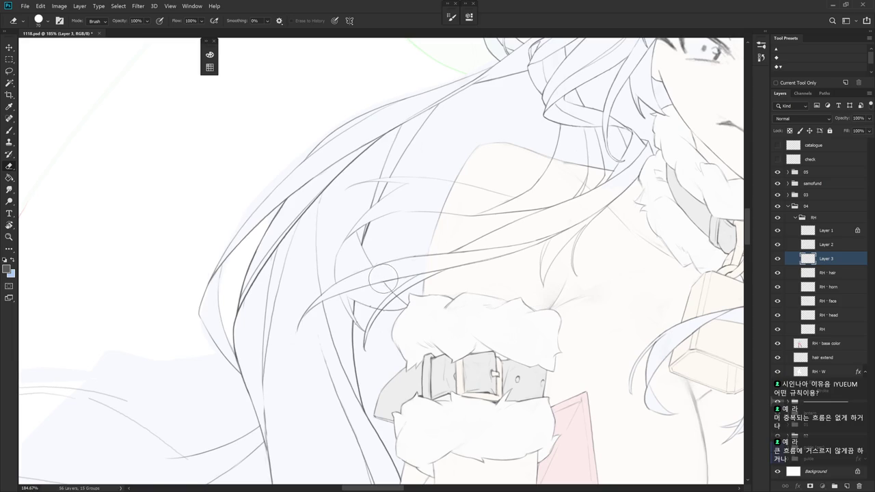
mouse_move(397, 293)
mouse_down()
mouse_move(428, 278)
mouse_move(362, 275)
mouse_up()
key(r)
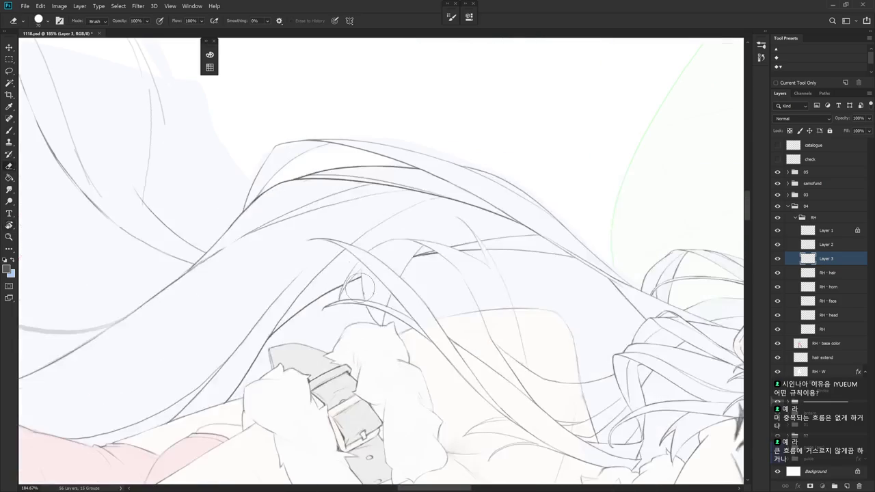
key(b)
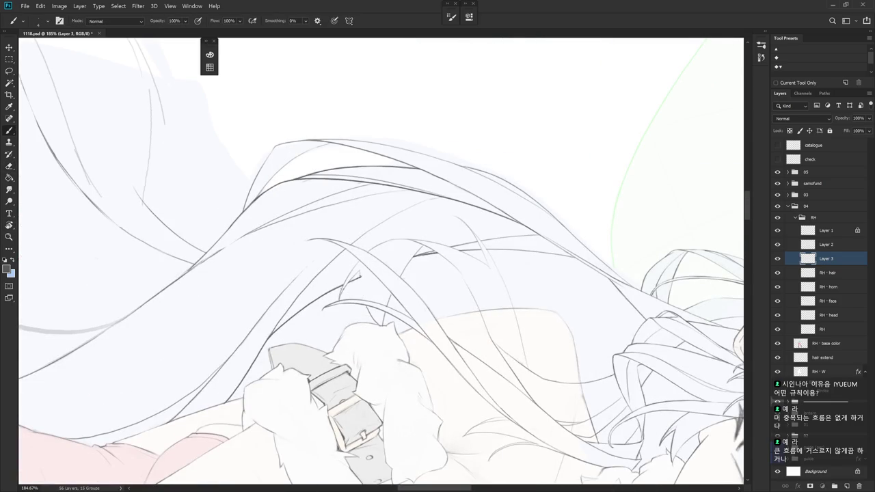
key(e)
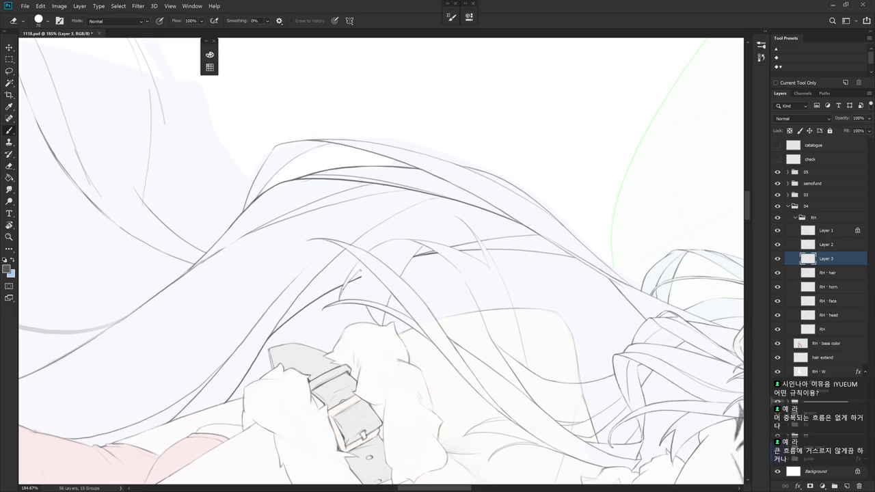
drag(360, 269, 375, 326)
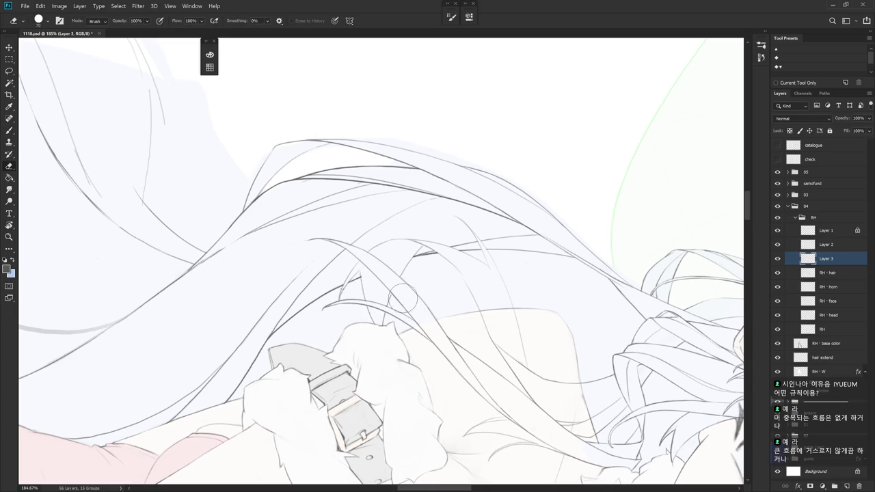
key(r)
mouse_move(372, 300)
mouse_down()
mouse_move(399, 304)
mouse_move(401, 316)
mouse_up()
key(b)
key(e)
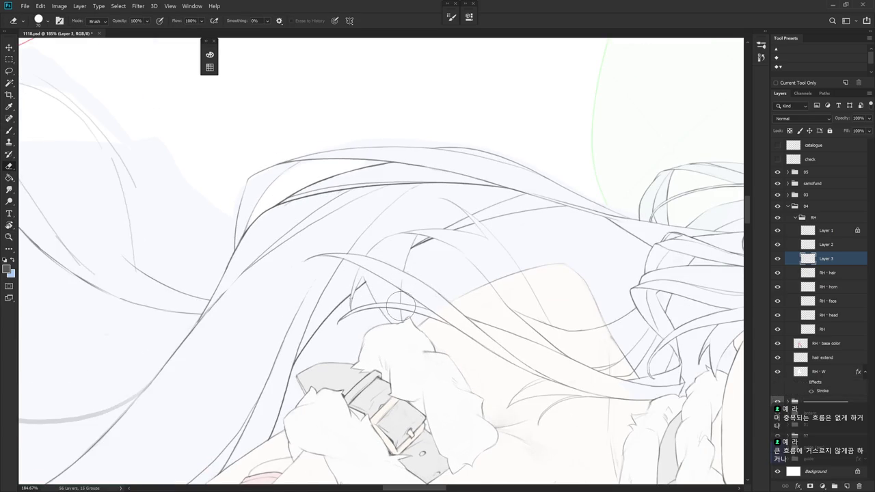
Redraw a short hair segment over the cuff and a thin line down along a strand
key(r)
drag(386, 321, 362, 295)
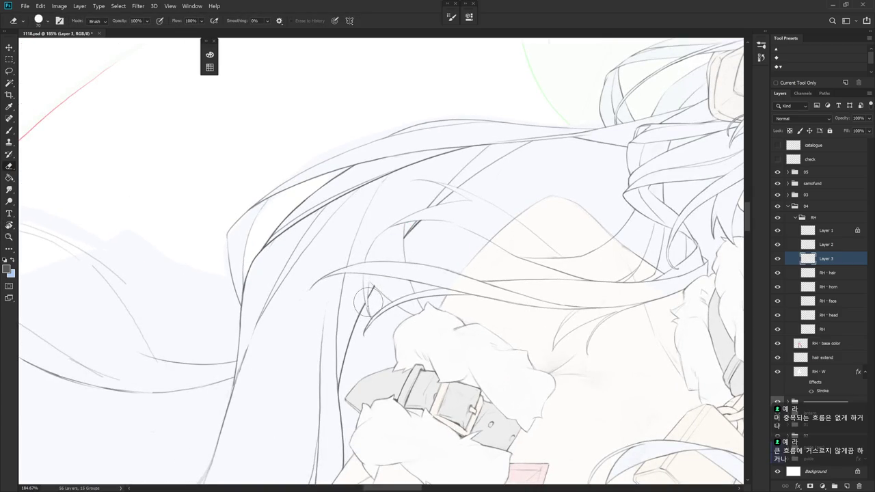
key(b)
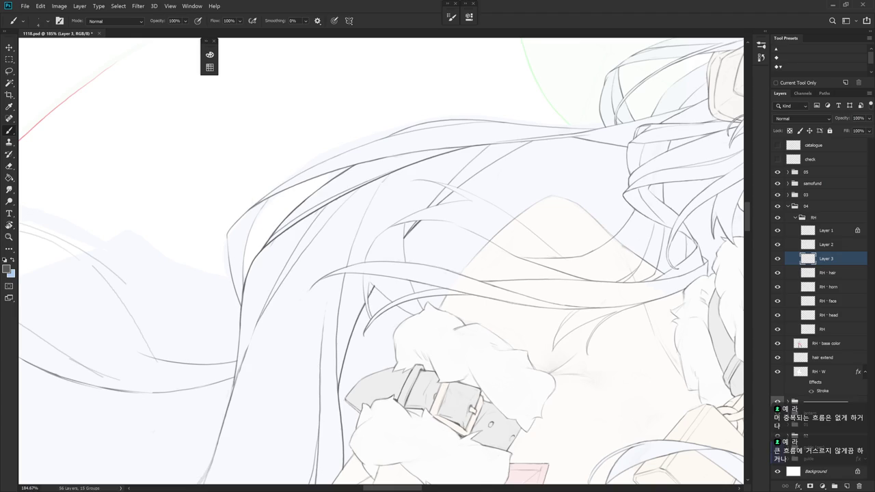
drag(369, 299, 373, 316)
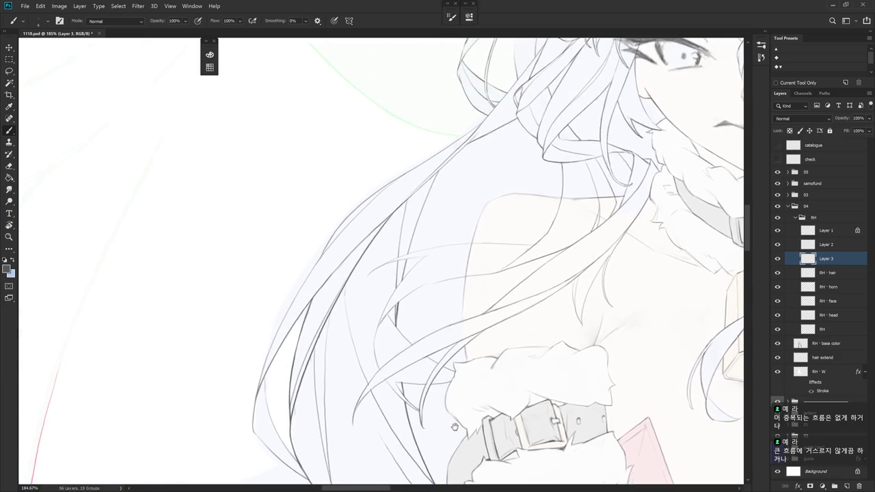
drag(381, 261, 437, 205)
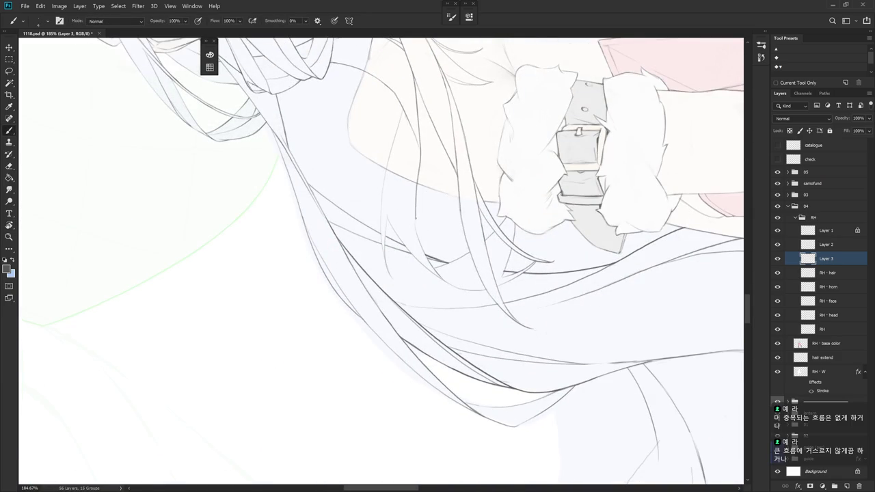
drag(419, 168, 416, 226)
drag(517, 251, 479, 287)
Bring the view back near upright and add a short line to the hair strand beside the shoulder
scroll(478, 287, down, 2)
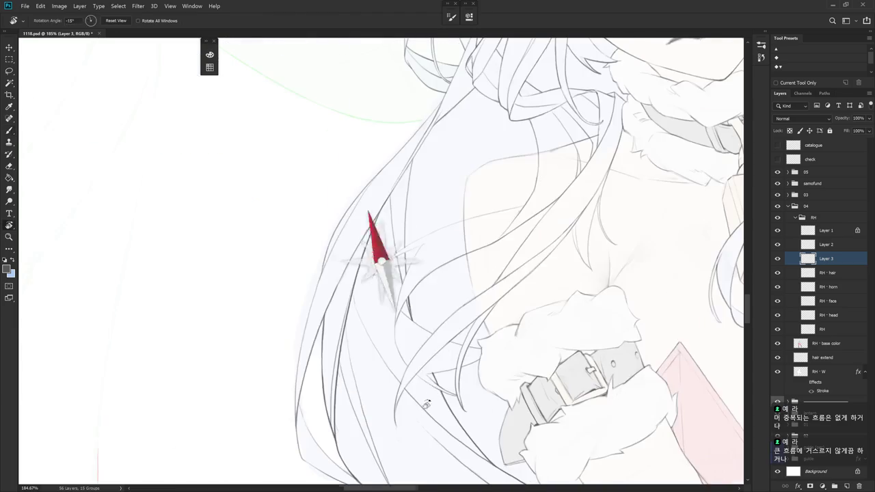
drag(557, 335, 435, 329)
drag(507, 269, 505, 297)
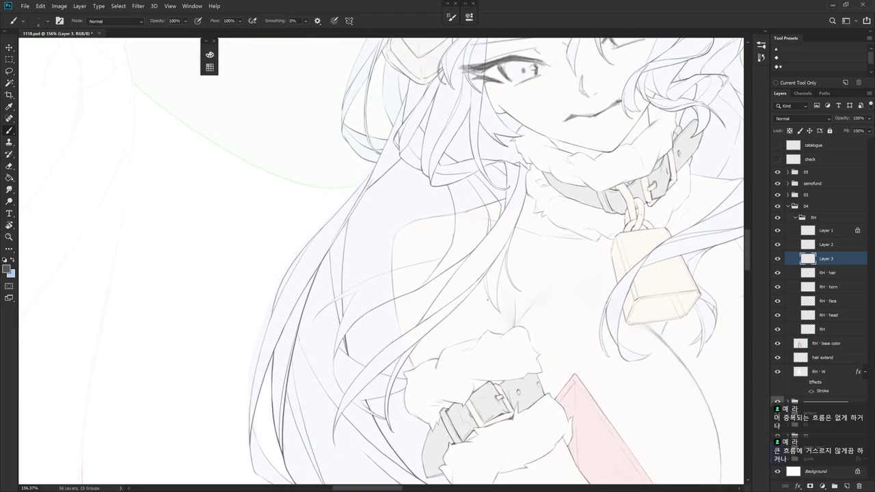
drag(439, 390, 399, 167)
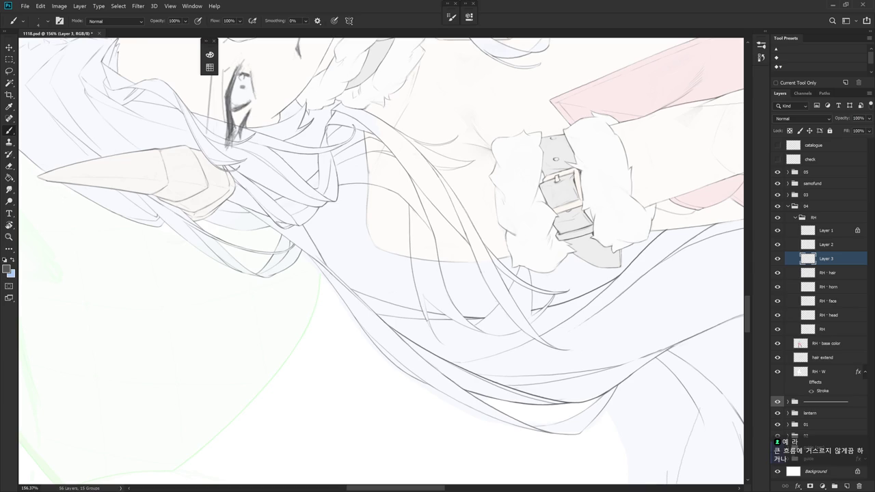
mouse_move(447, 350)
mouse_down()
mouse_move(391, 264)
mouse_move(387, 305)
mouse_up()
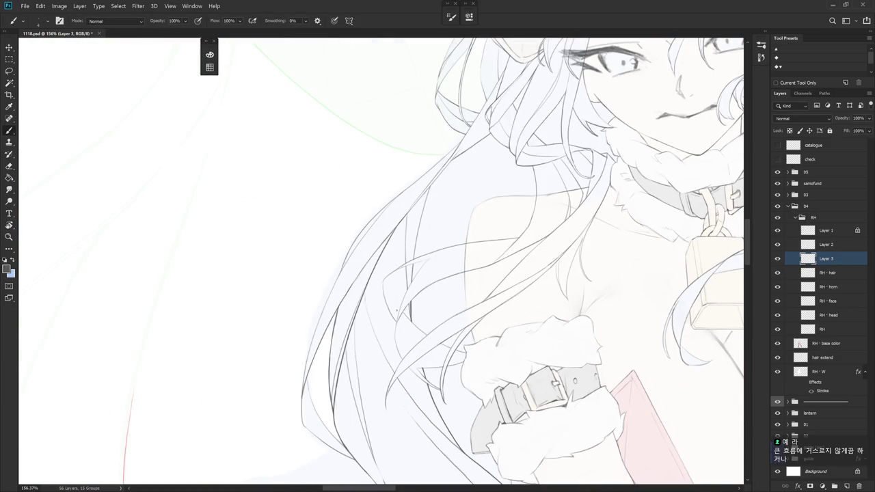
drag(484, 322, 394, 263)
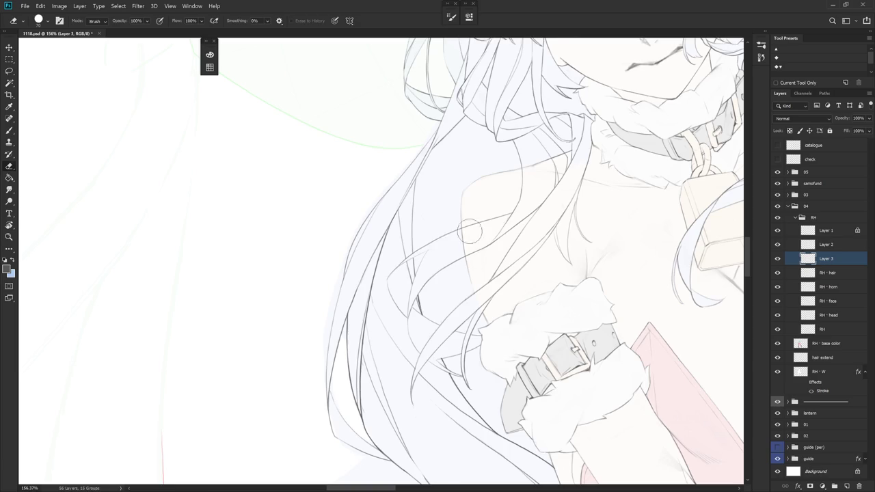
key(r)
drag(457, 223, 456, 283)
key(b)
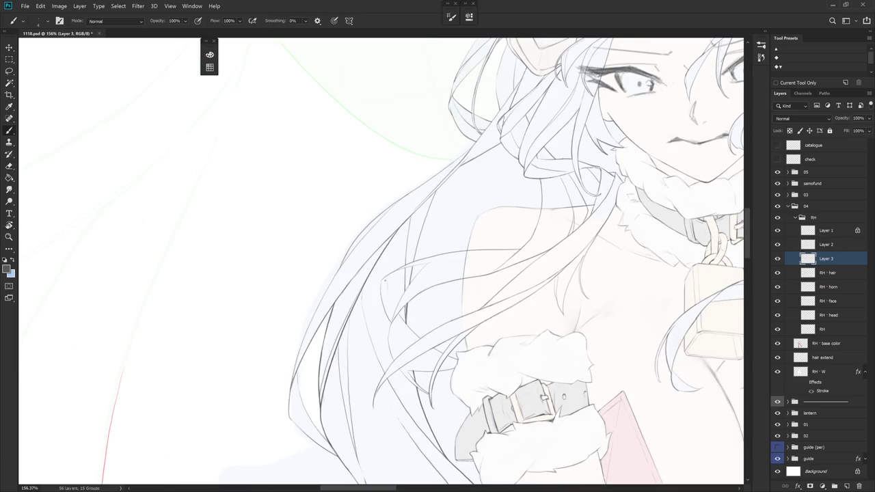
drag(384, 289, 391, 314)
Angle the view toward the hair by the cuff and alternate Eraser and Brush for touch-ups
key(r)
drag(394, 278, 404, 248)
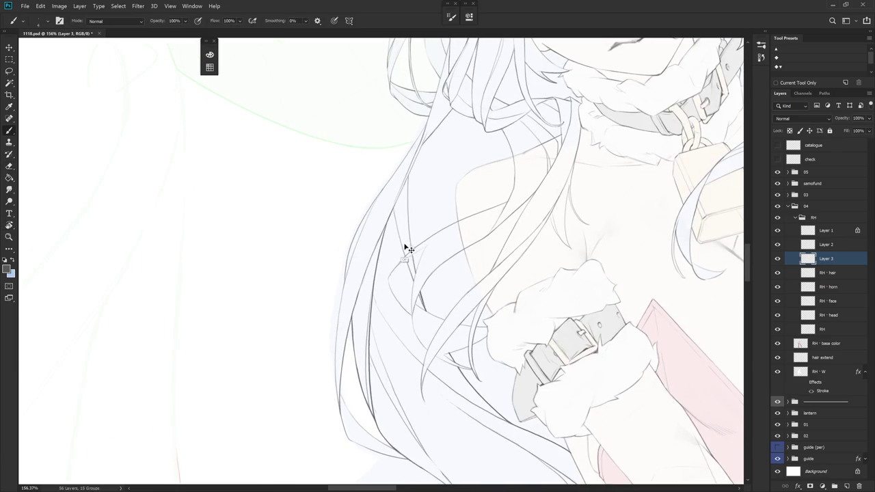
mouse_move(470, 269)
mouse_down()
mouse_move(386, 268)
mouse_move(391, 310)
mouse_up()
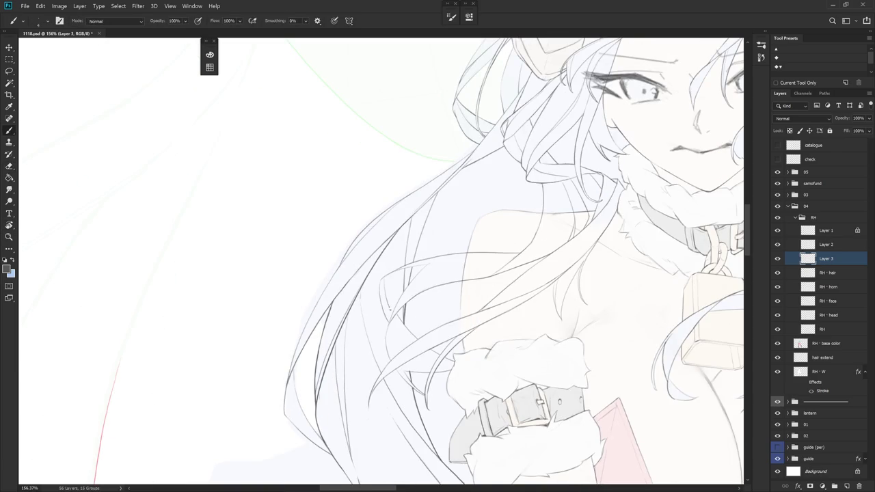
key(r)
drag(380, 244, 395, 239)
key(e)
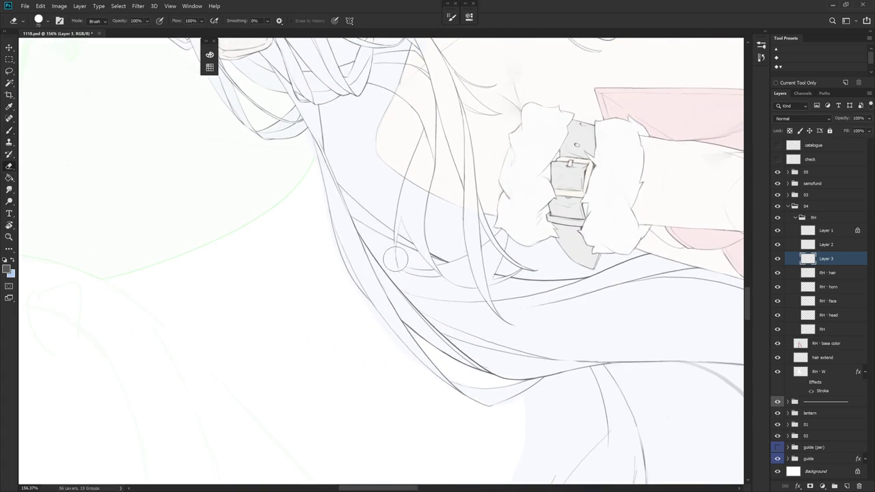
key(b)
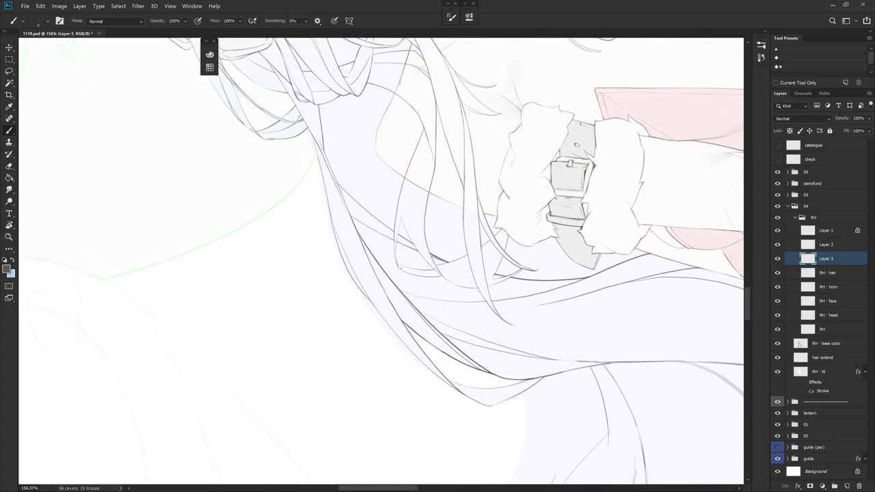
key(e)
scroll(408, 228, down, 3)
Erase the lower tip of a hair strand crossing the fur cuff on Layer 3
scroll(407, 229, down, 3)
drag(468, 415, 400, 347)
key(b)
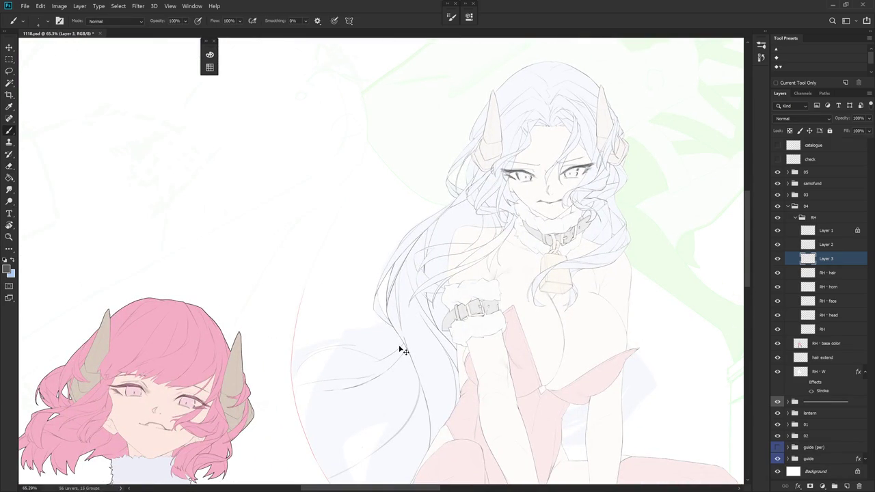
key(e)
scroll(402, 349, up, 3)
scroll(383, 274, up, 3)
scroll(366, 231, up, 2)
drag(365, 231, 367, 244)
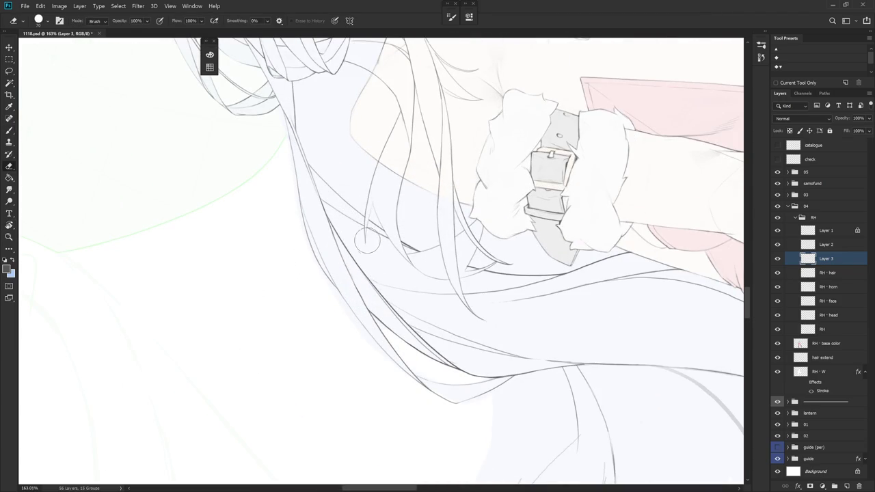
Rotate the view and replace a faint hair line with a short strand along the hair
key(r)
drag(389, 218, 444, 328)
drag(507, 337, 476, 264)
key(b)
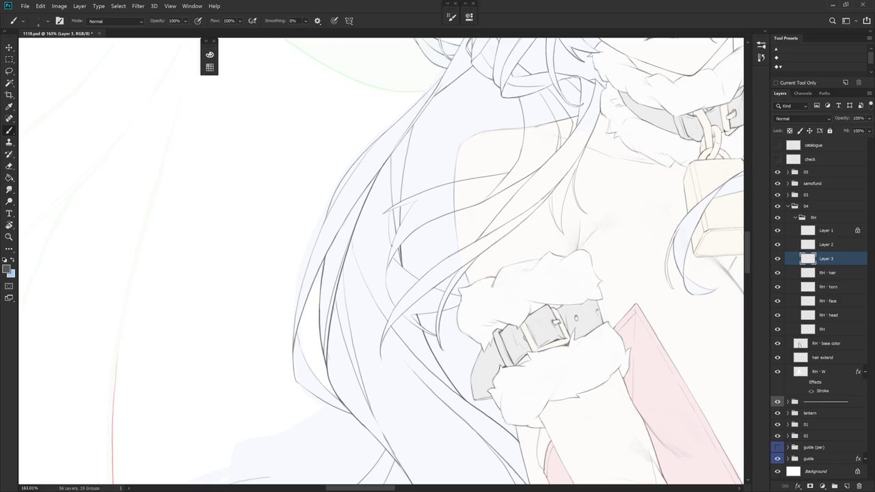
key(ctrl+z)
drag(386, 234, 388, 258)
Darken the short line beside the cuff and redraw the longer strand down the hair
mouse_move(482, 203)
mouse_down()
mouse_move(455, 337)
mouse_move(372, 199)
mouse_up()
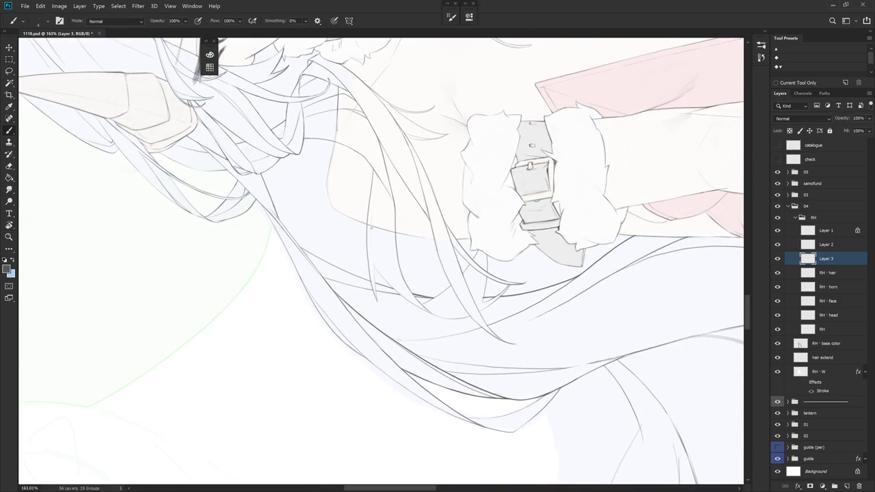
drag(372, 250, 375, 263)
drag(368, 214, 374, 264)
key(ctrl+z)
drag(373, 241, 374, 265)
key(ctrl+z)
drag(374, 208, 374, 269)
key(ctrl+z)
mouse_move(373, 212)
mouse_down()
mouse_move(374, 264)
mouse_move(416, 328)
mouse_up()
Rotate the canvas through several angles to about -49° to line up the hair strands
key(r)
key(r)
drag(355, 259, 382, 205)
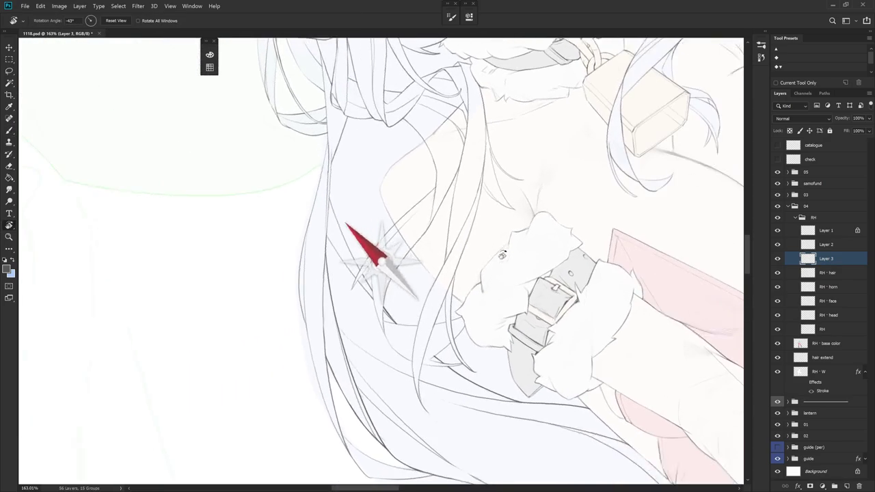
key(r)
drag(369, 260, 410, 226)
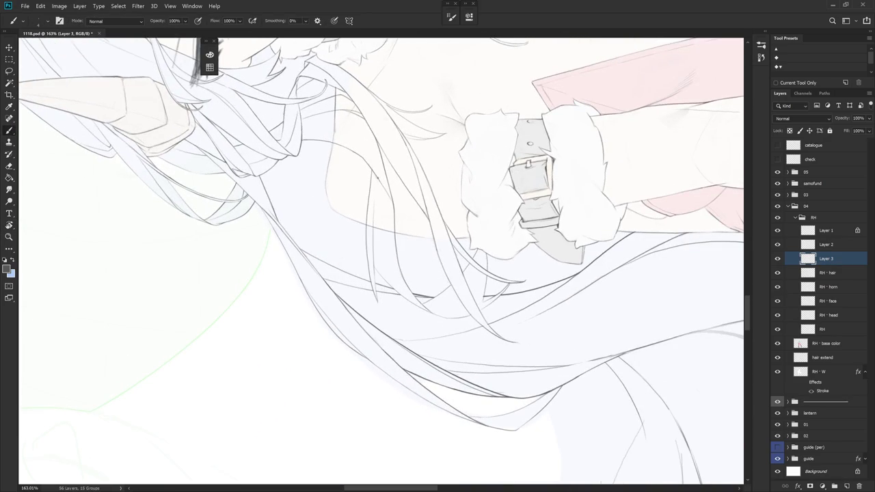
key(e)
key(r)
mouse_move(390, 213)
mouse_down()
mouse_move(393, 202)
mouse_move(372, 258)
mouse_move(375, 273)
mouse_move(426, 246)
mouse_move(456, 149)
mouse_up()
key(b)
key(r)
key(r)
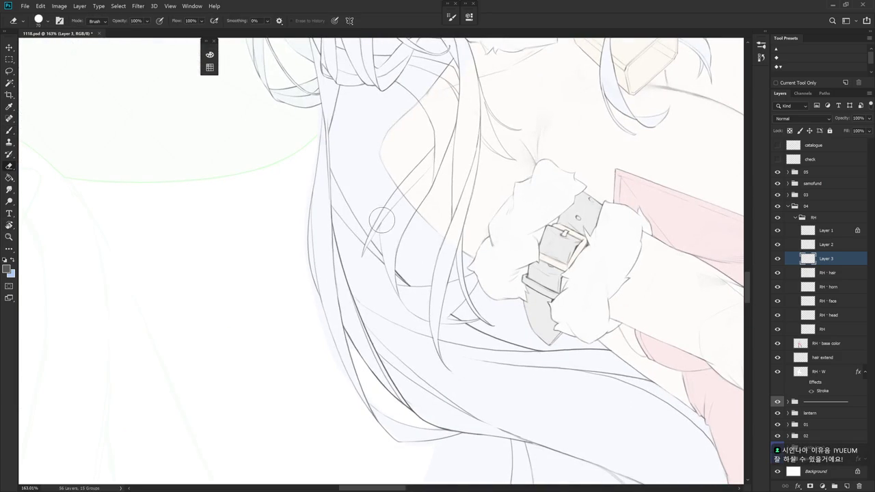
mouse_move(440, 180)
mouse_down()
mouse_move(485, 218)
mouse_move(478, 260)
mouse_move(407, 249)
mouse_move(447, 326)
mouse_move(413, 192)
mouse_move(422, 231)
mouse_up()
Touch up the short hair stroke, comparing it with and without, and keep it
key(r)
key(e)
key(r)
key(b)
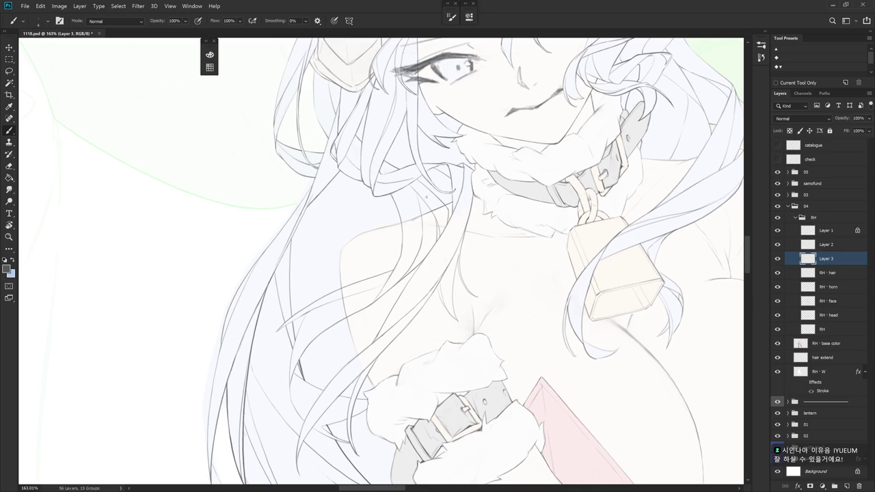
key(ctrl+z)
key(ctrl+shift+z)
key(ctrl+z)
key(ctrl+shift+z)
Zoom out to review the figure, then zoom back in and tilt the face for erasing
scroll(412, 288, down, 2)
scroll(412, 288, down, 2)
scroll(412, 288, down, 2)
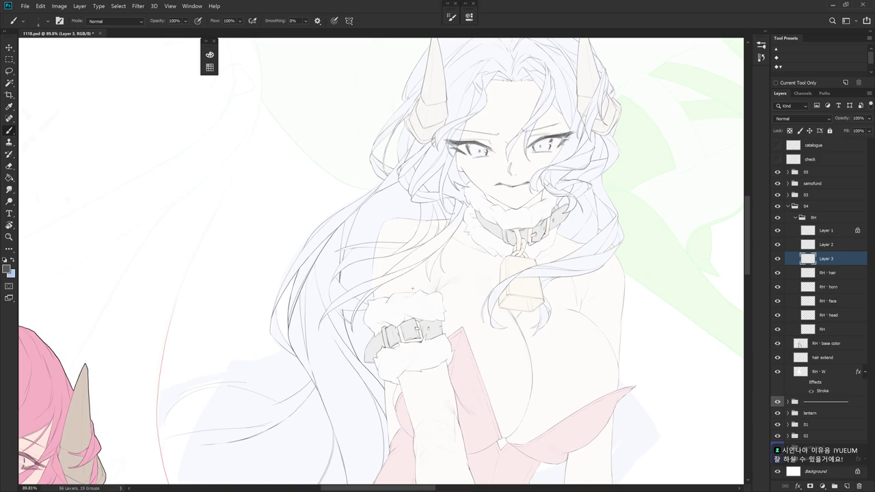
scroll(412, 293, up, 2)
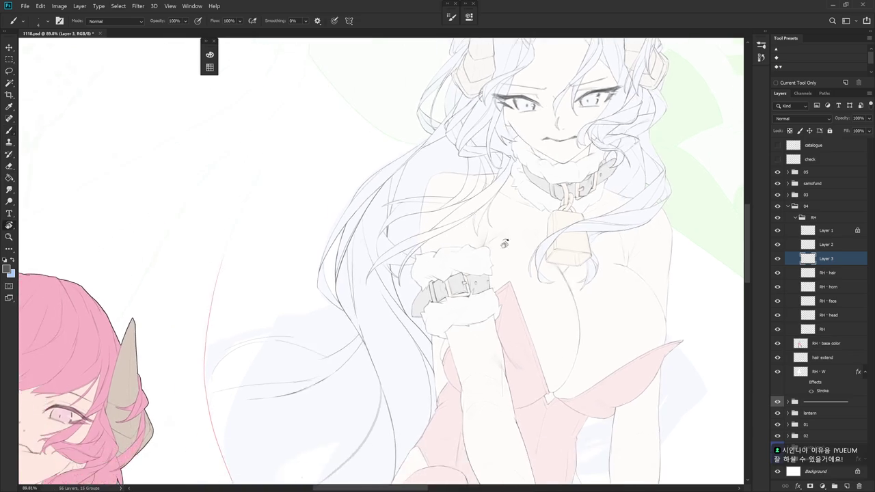
scroll(412, 293, up, 2)
drag(412, 293, 479, 259)
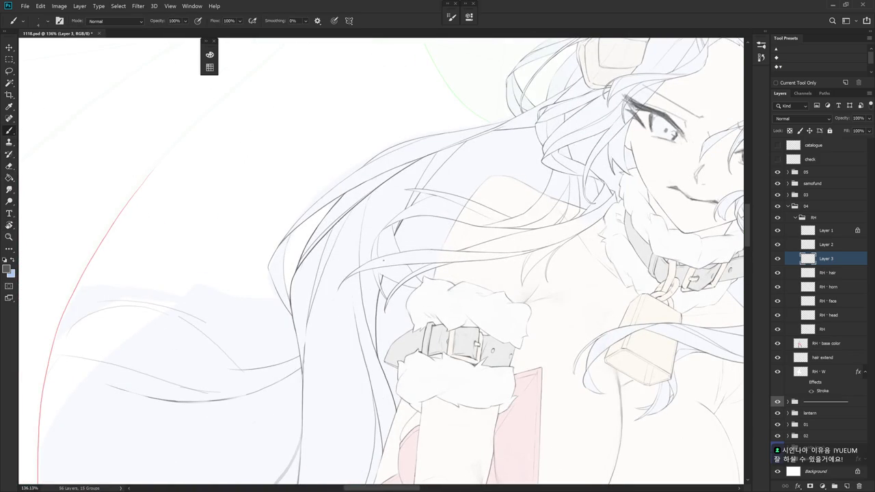
key(r)
drag(382, 270, 375, 272)
key(e)
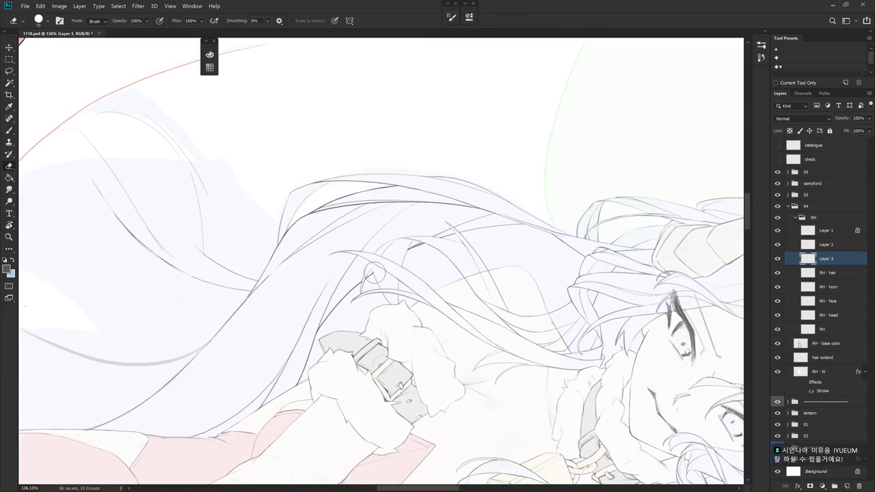
Check the RH - hair layer, return to Layer 3, and rotate about 12° counter-clockwise
click(830, 273)
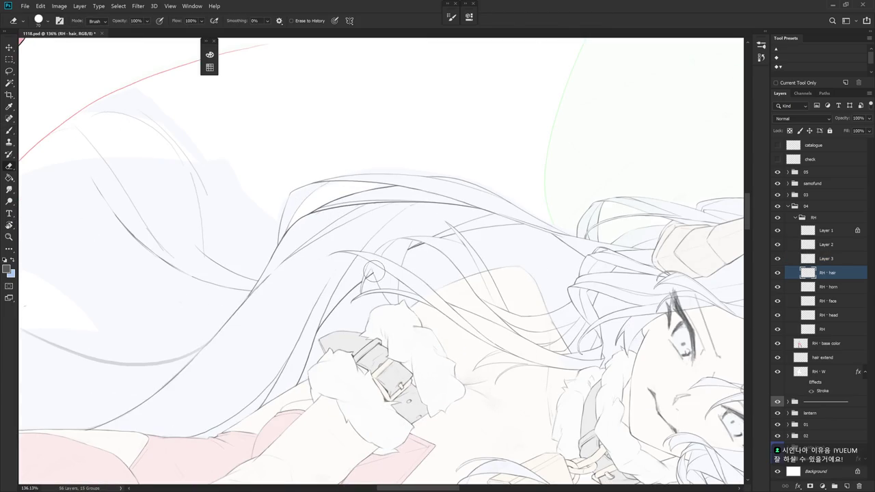
click(835, 263)
key(b)
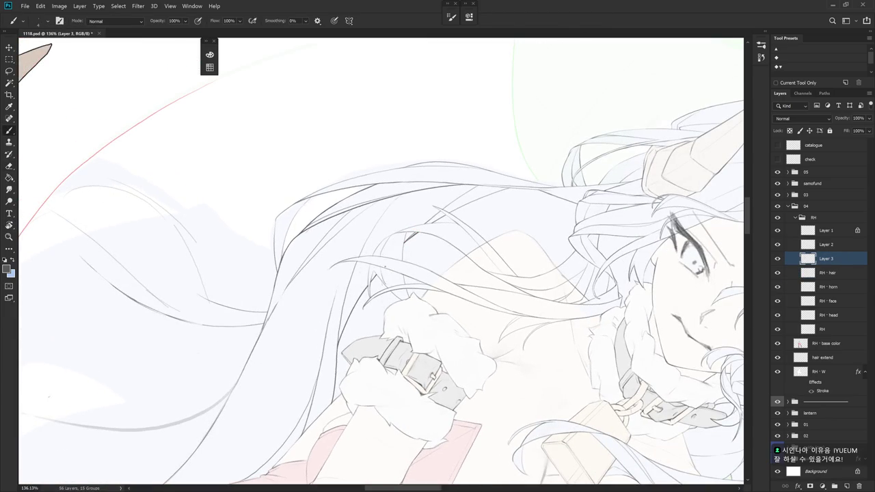
key(r)
drag(388, 279, 380, 265)
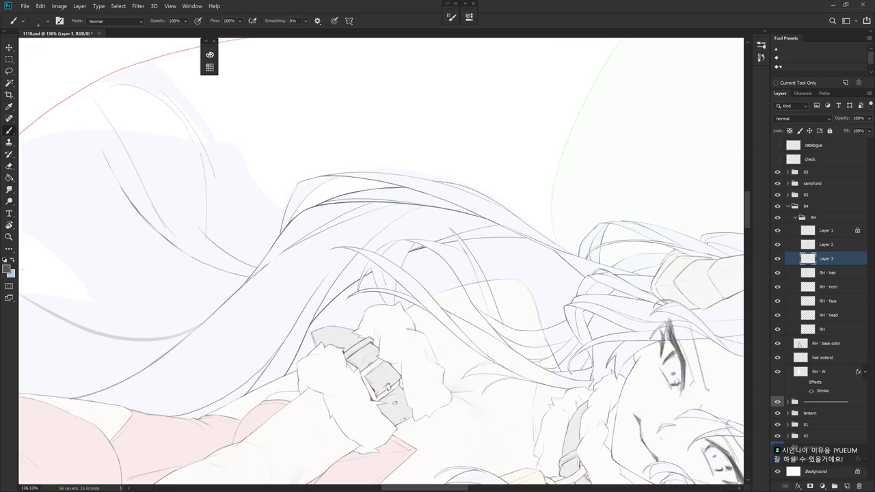
key(r)
drag(390, 281, 383, 270)
key(e)
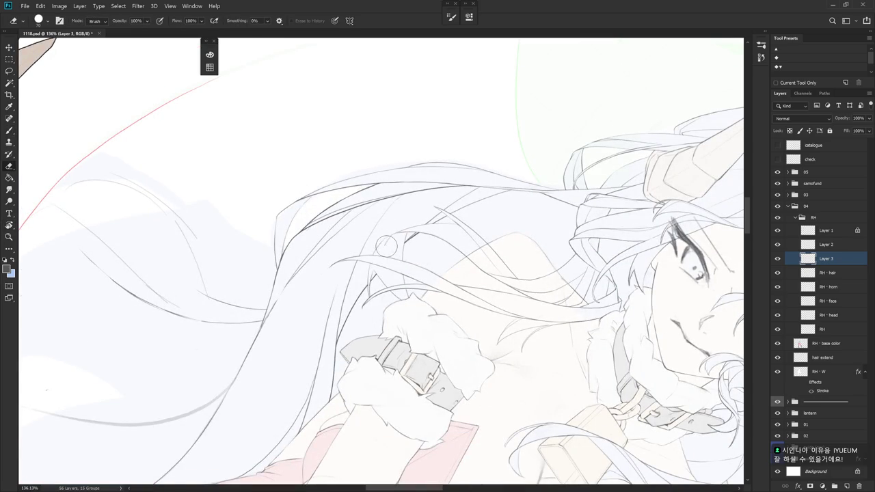
Rotate the canvas to about 42° so the arm runs diagonally for hair work
key(r)
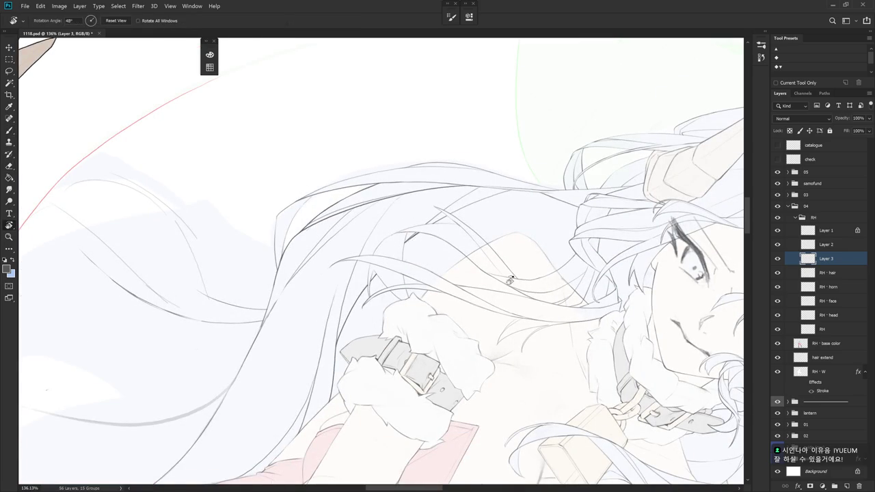
drag(432, 245, 557, 226)
key(b)
key(r)
drag(424, 233, 377, 219)
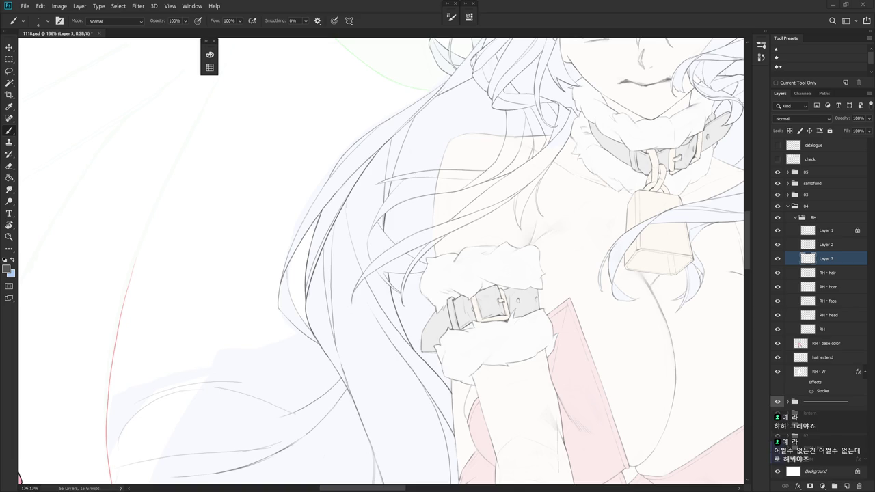
drag(497, 295, 507, 314)
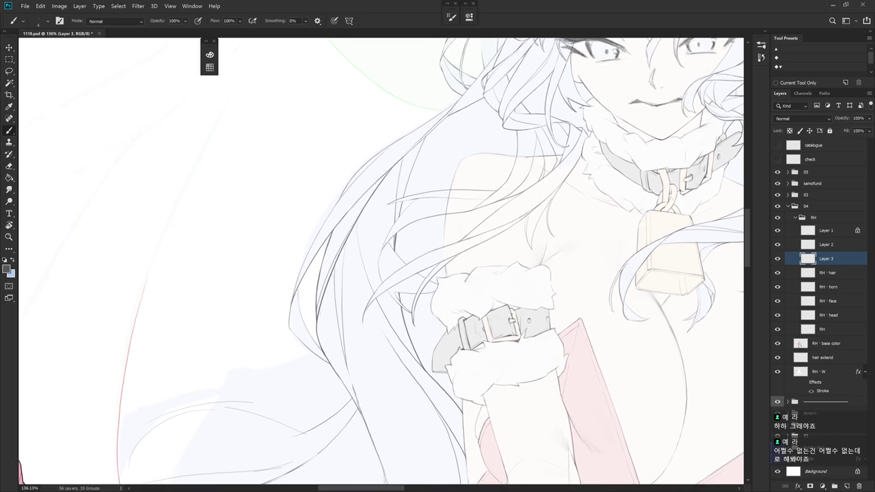
drag(431, 207, 341, 198)
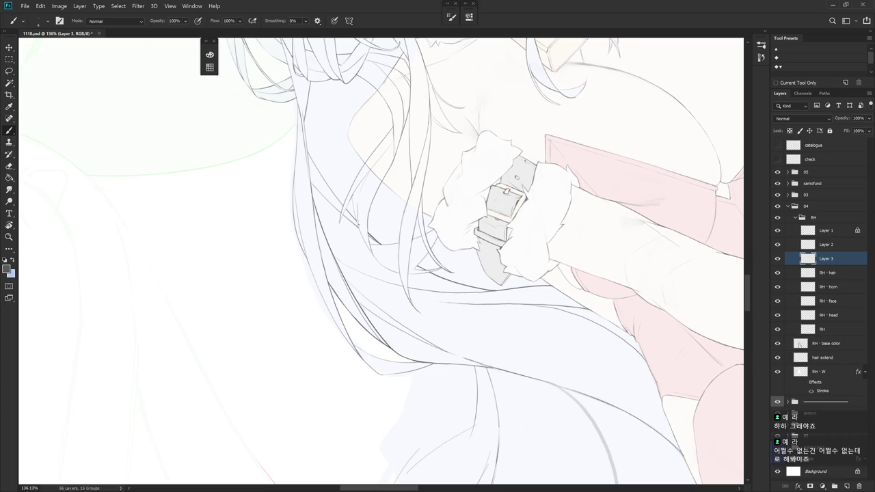
key(r)
drag(438, 205, 471, 305)
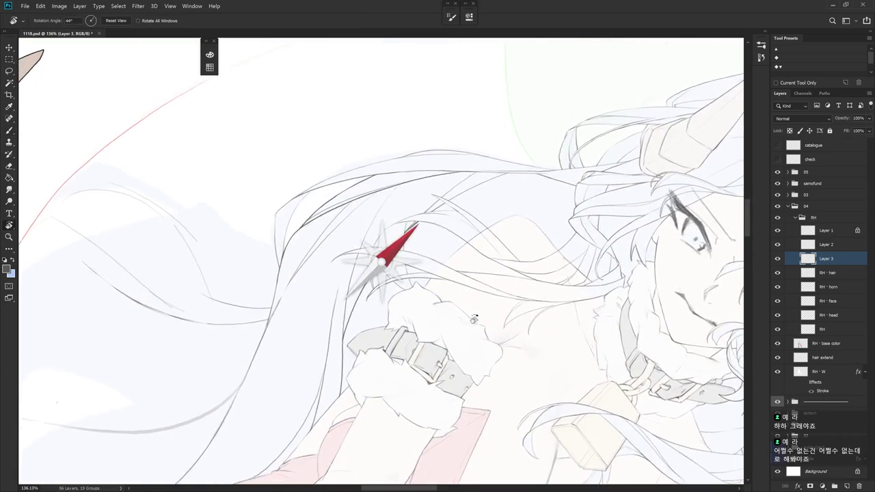
key(b)
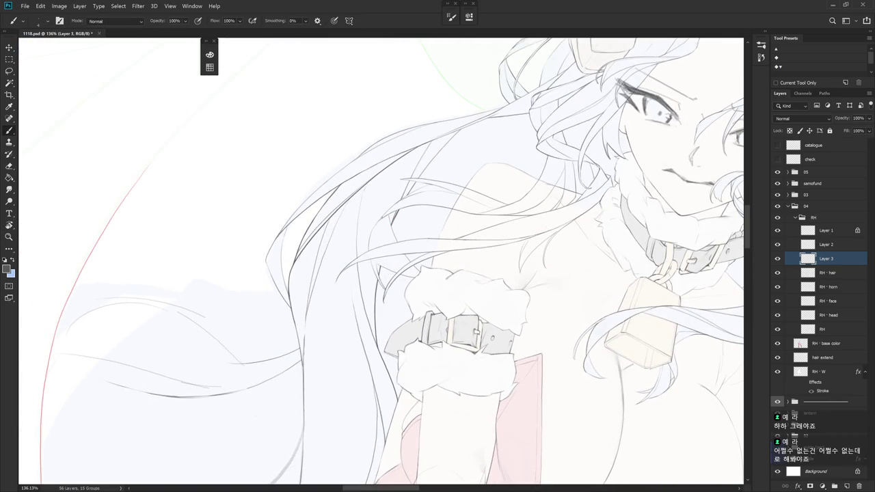
Add two short hair lines near the fur cuff, erase stray marks, and zoom out to check
key(r)
mouse_move(424, 274)
mouse_down()
mouse_move(390, 234)
mouse_move(369, 287)
mouse_up()
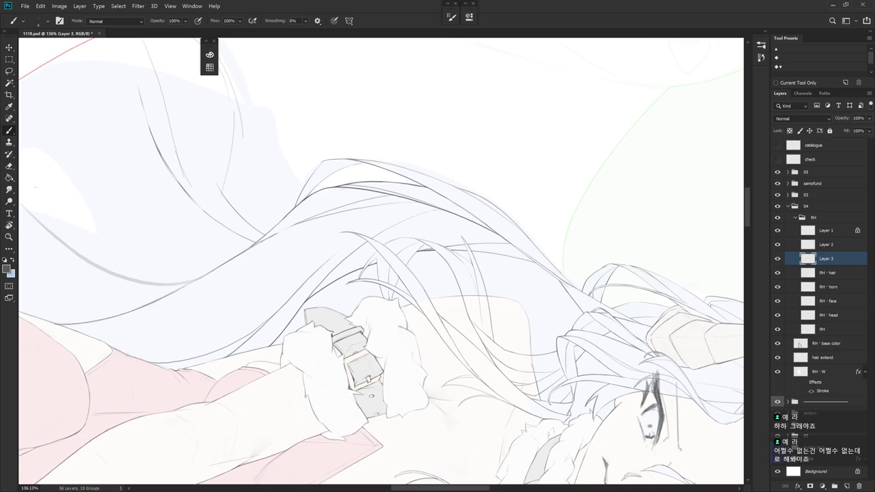
key(r)
drag(401, 254, 395, 244)
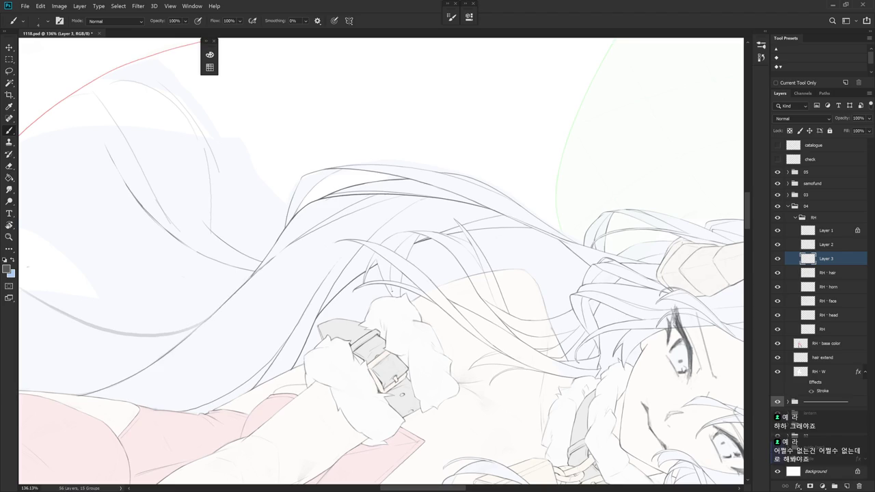
drag(383, 274, 535, 325)
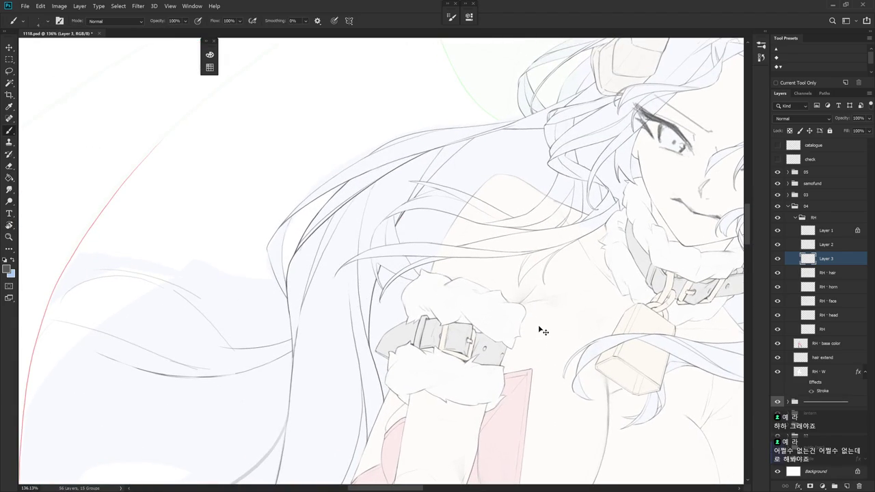
drag(386, 220, 378, 237)
drag(478, 205, 519, 294)
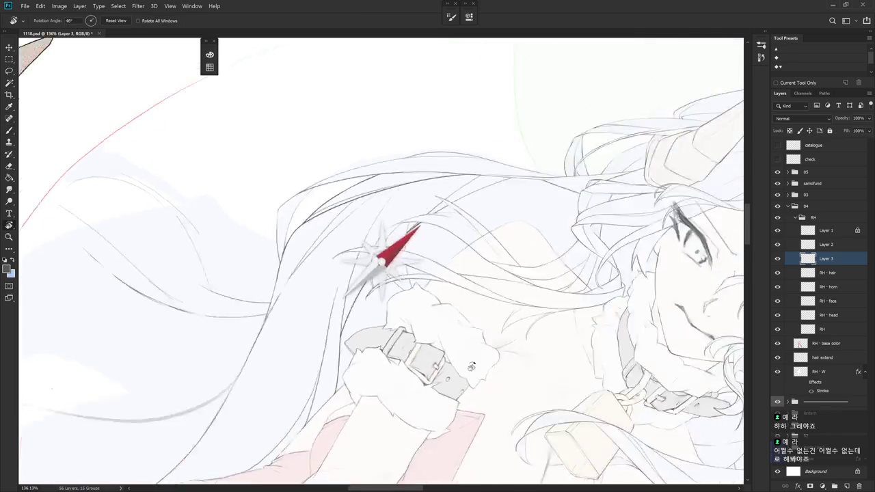
mouse_move(389, 264)
mouse_down()
mouse_move(384, 278)
mouse_move(408, 263)
mouse_up()
key(e)
key(r)
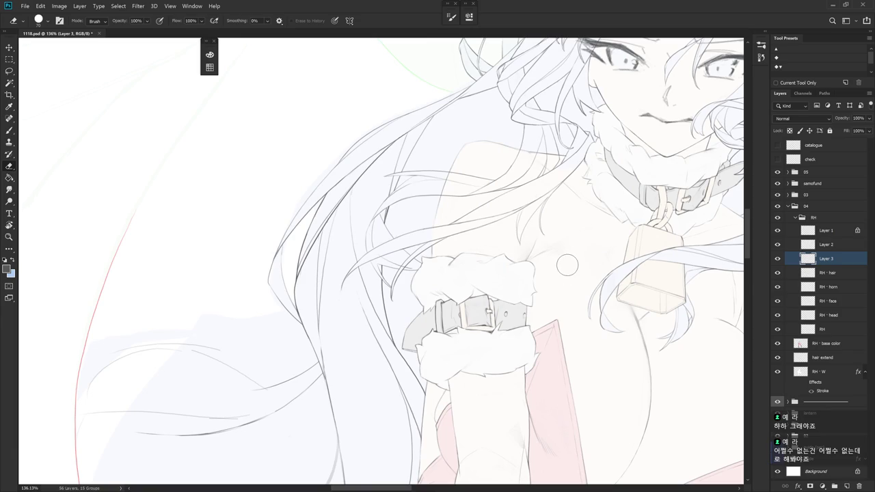
key(b)
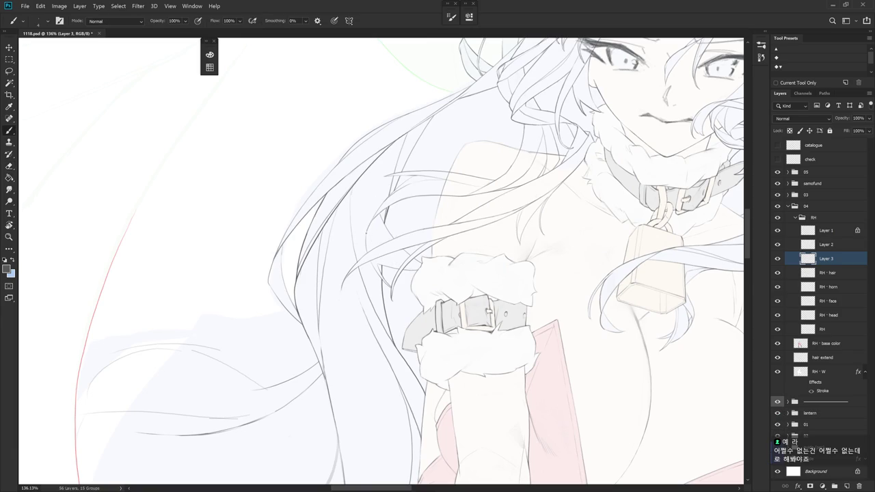
key(e)
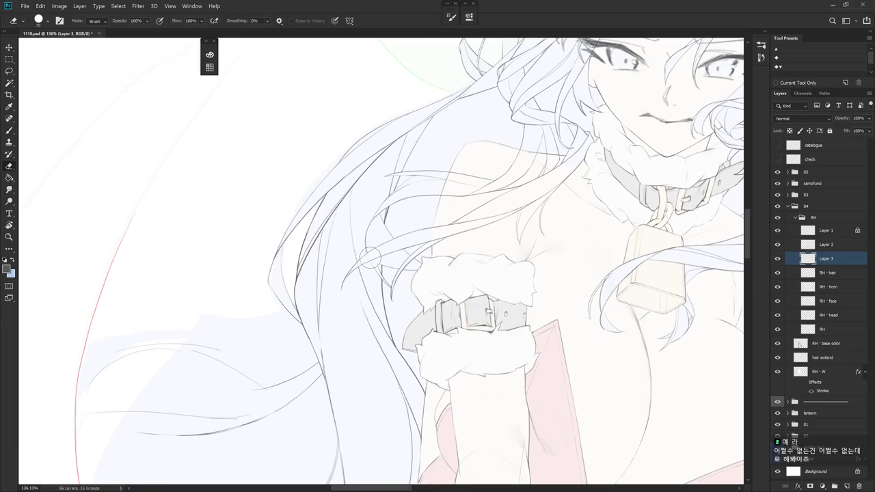
scroll(410, 322, down, 5)
Make the RH layer active and tilt and zoom the view along the hair
key(b)
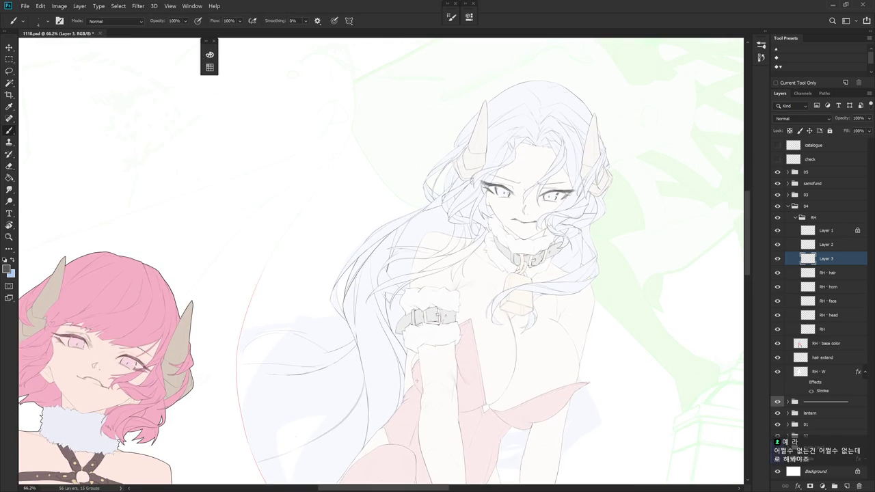
ctrl+click(424, 242)
scroll(412, 254, up, 3)
key(e)
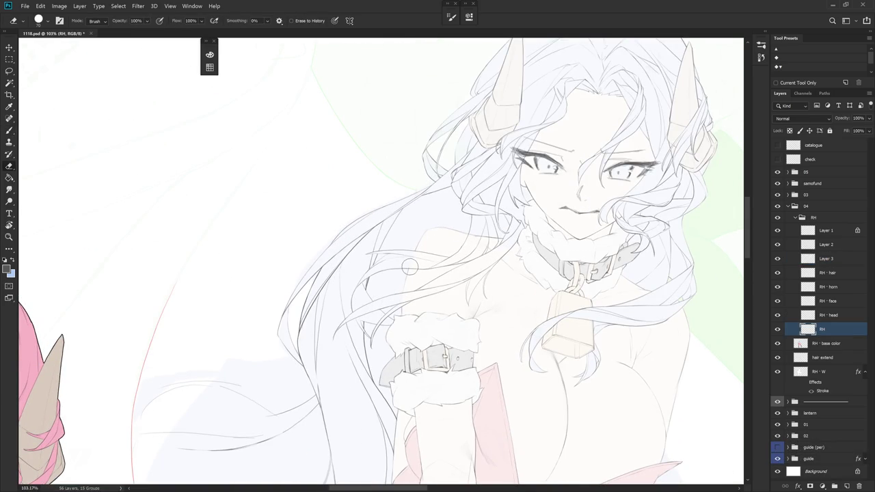
key(r)
drag(445, 271, 513, 311)
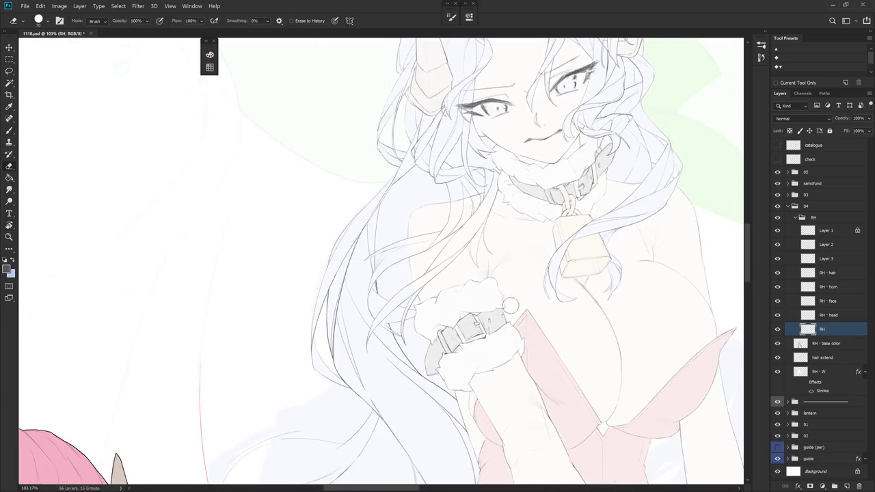
scroll(468, 176, up, 2)
scroll(468, 176, up, 2)
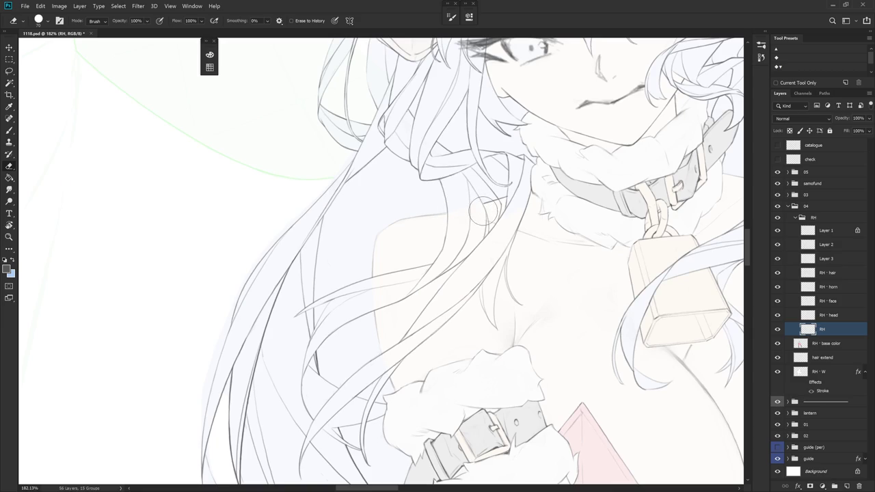
scroll(475, 273, down, 2)
scroll(473, 348, down, 3)
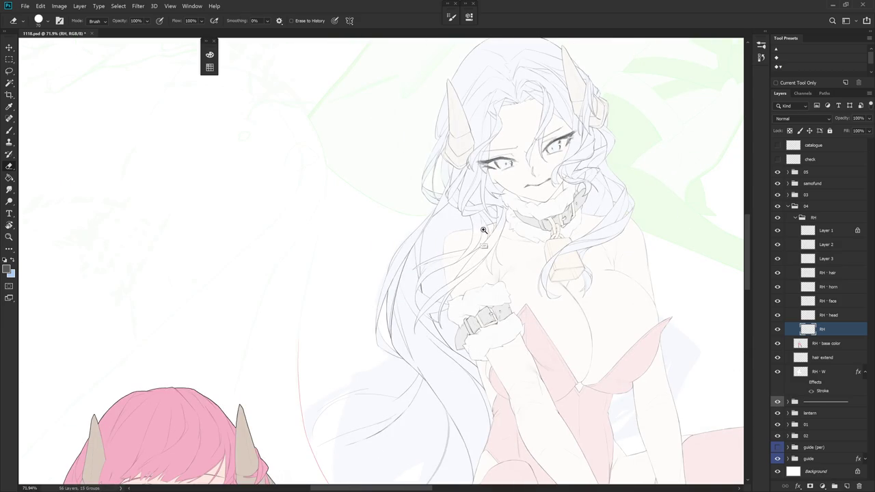
scroll(481, 230, up, 3)
Draw short strokes along the hair outline, extending it down toward the fur cuff
key(r)
mouse_move(481, 231)
mouse_down()
mouse_move(425, 173)
mouse_move(401, 182)
mouse_up()
key(b)
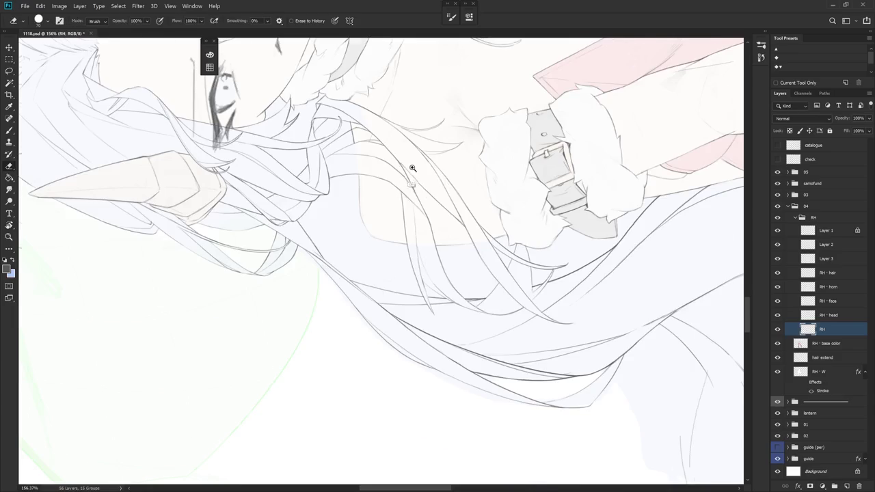
scroll(325, 151, up, 2)
mouse_move(333, 171)
mouse_down()
mouse_move(336, 232)
mouse_move(354, 267)
mouse_move(392, 244)
mouse_up()
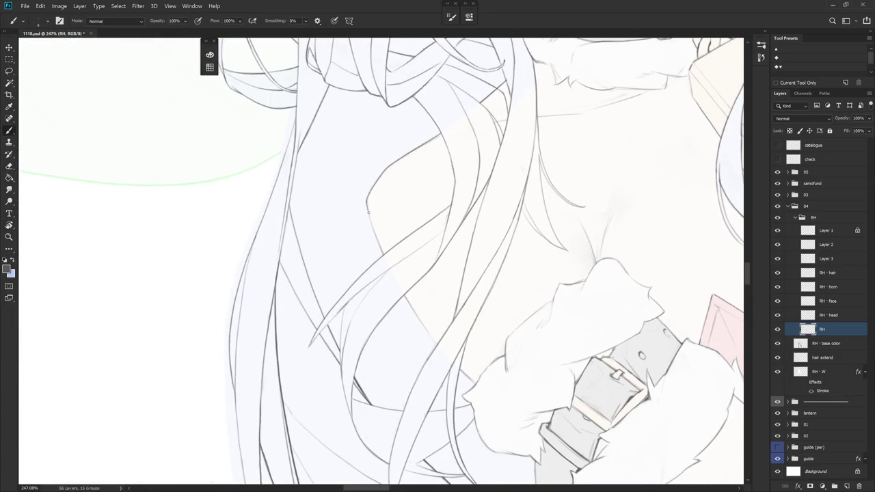
drag(365, 199, 381, 253)
mouse_move(476, 215)
mouse_down()
mouse_move(472, 357)
mouse_move(431, 255)
mouse_move(421, 301)
mouse_up()
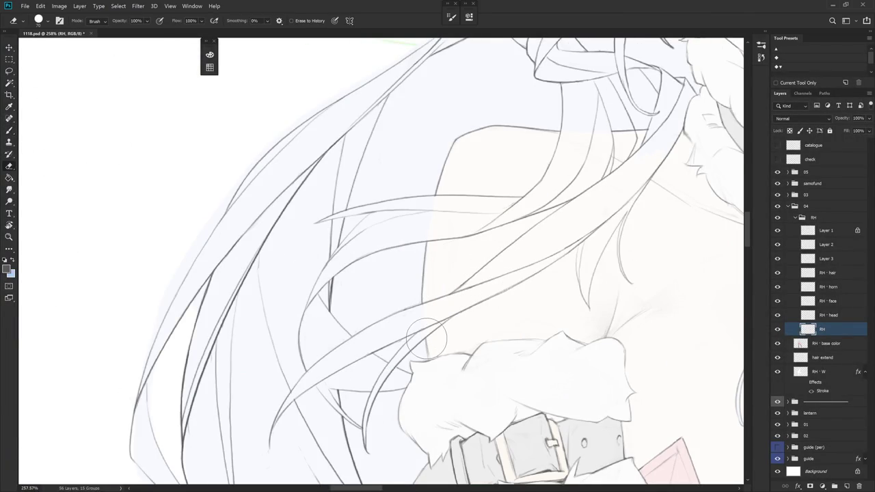
mouse_move(425, 339)
mouse_down()
mouse_move(425, 353)
mouse_move(337, 367)
mouse_up()
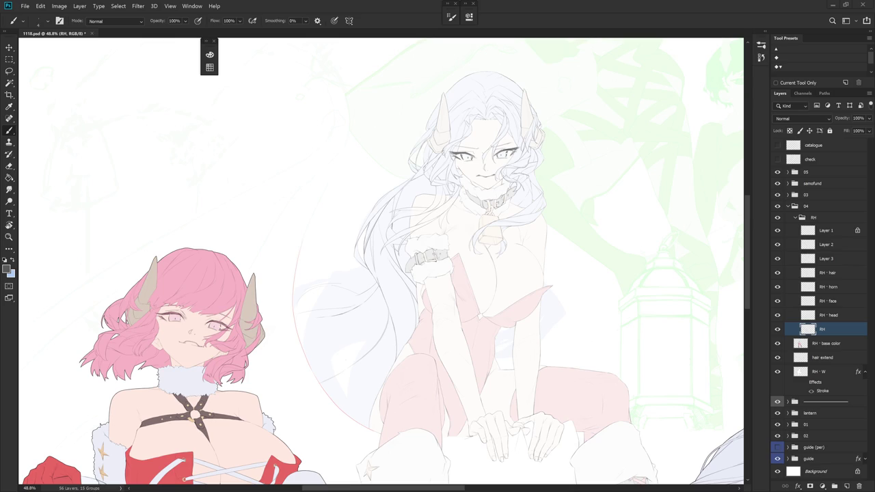
Lasso the hair, collar and cuff strokes on Layer 3 and copy them to a new layer
scroll(395, 316, up, 1)
scroll(395, 316, up, 1)
scroll(395, 316, up, 1)
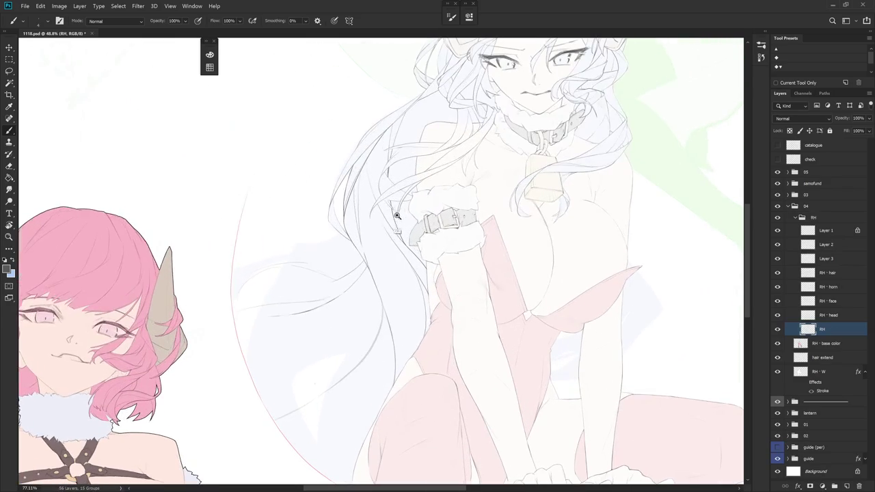
click(777, 260)
click(777, 259)
click(824, 260)
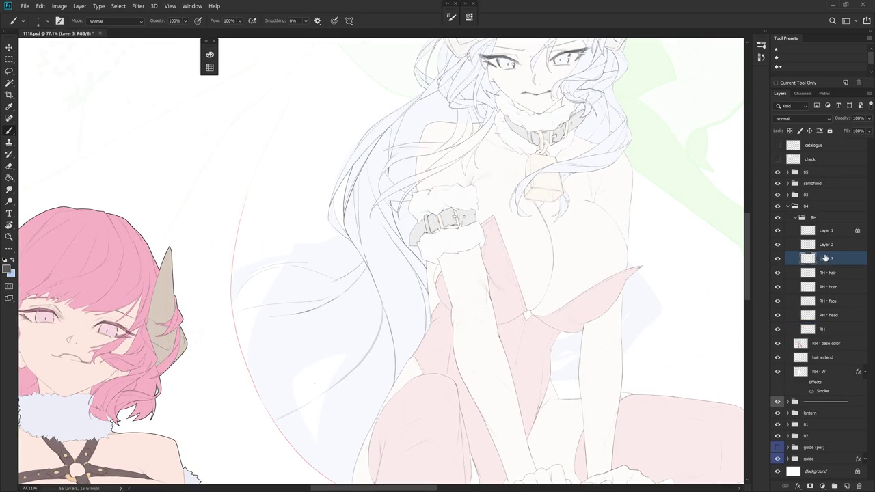
key(l)
drag(402, 258, 437, 239)
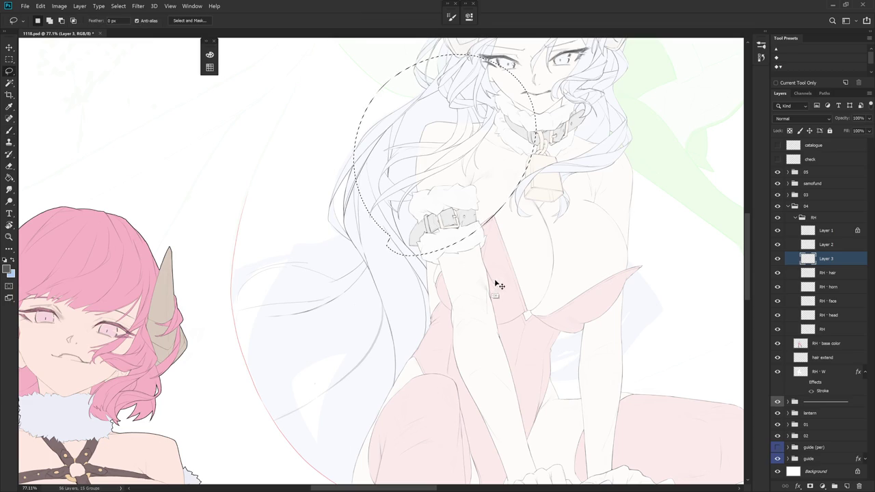
key(ctrl+j)
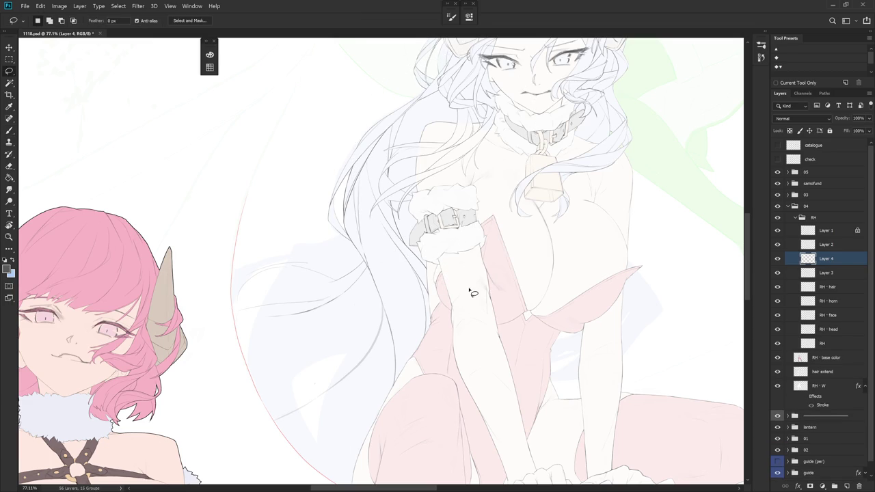
Remove the old Layer 2 so the copy becomes Layer 2, comparing it with RH - hair
click(777, 245)
click(839, 246)
key(ctrl+e)
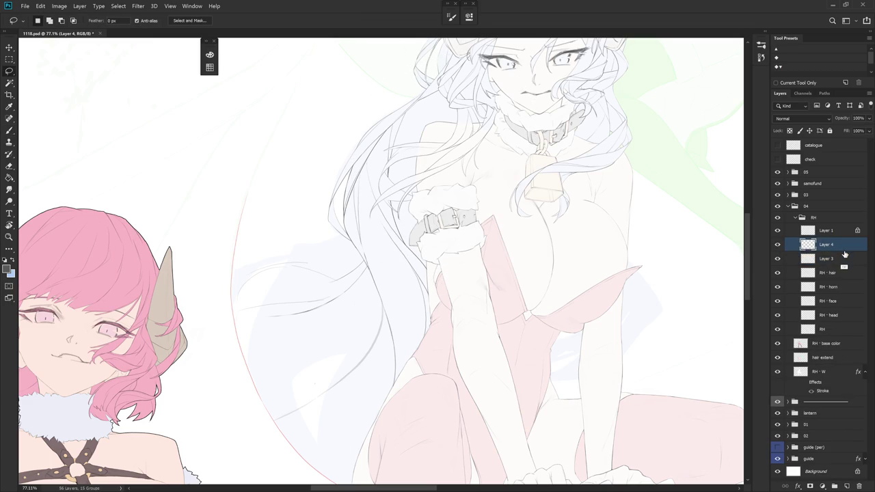
key(ctrl+z)
click(777, 246)
click(777, 245)
click(777, 273)
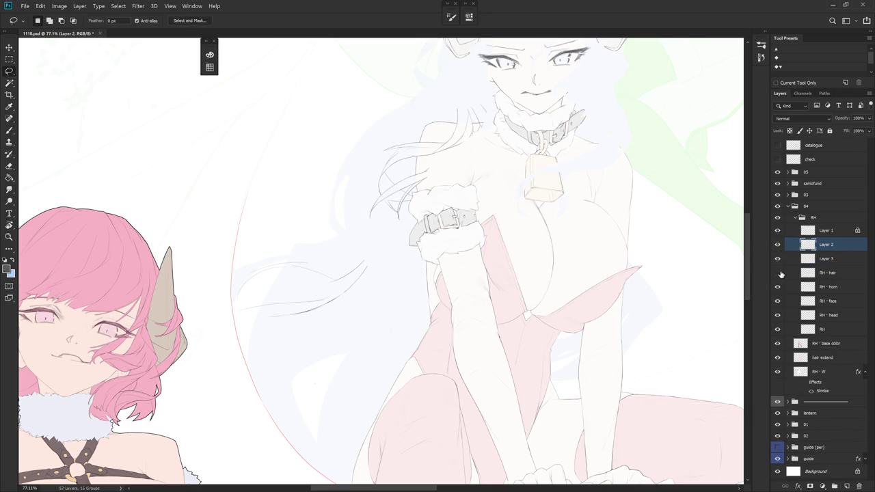
click(777, 273)
Merge Layer 2 into the RH - hair layer
ctrl+click(836, 273)
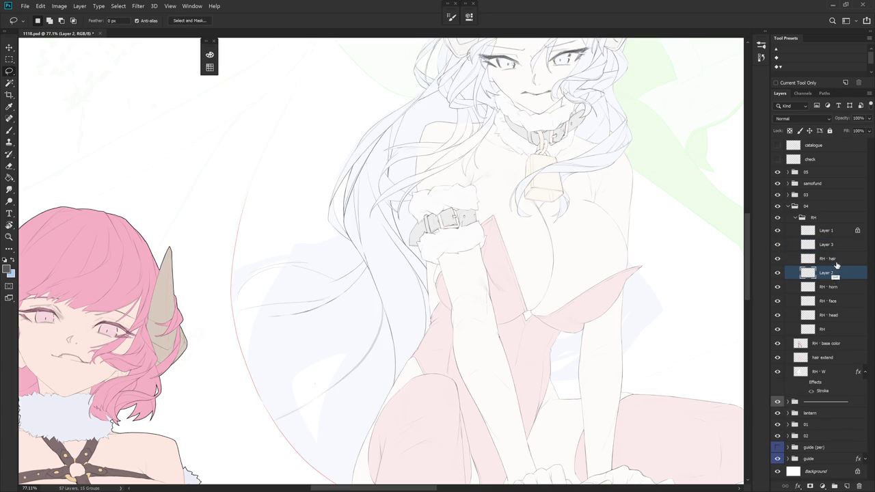
key(ctrl+e)
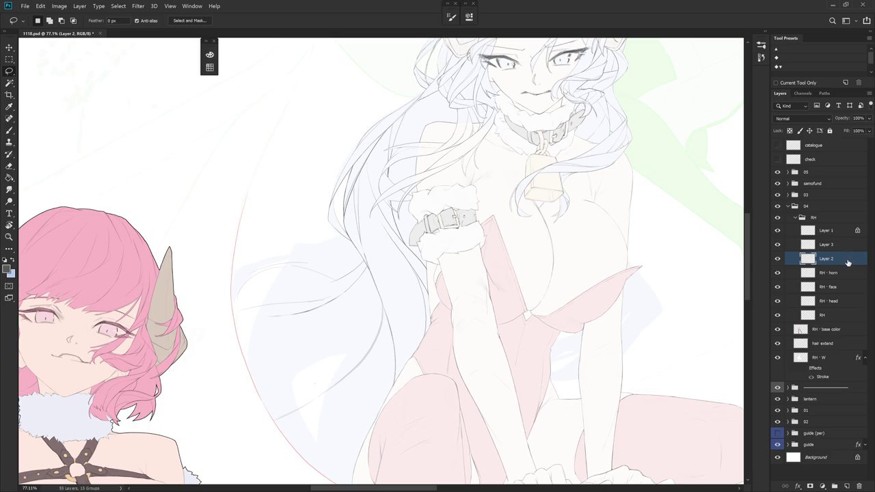
key(ctrl+z)
click(845, 271)
ctrl+click(847, 264)
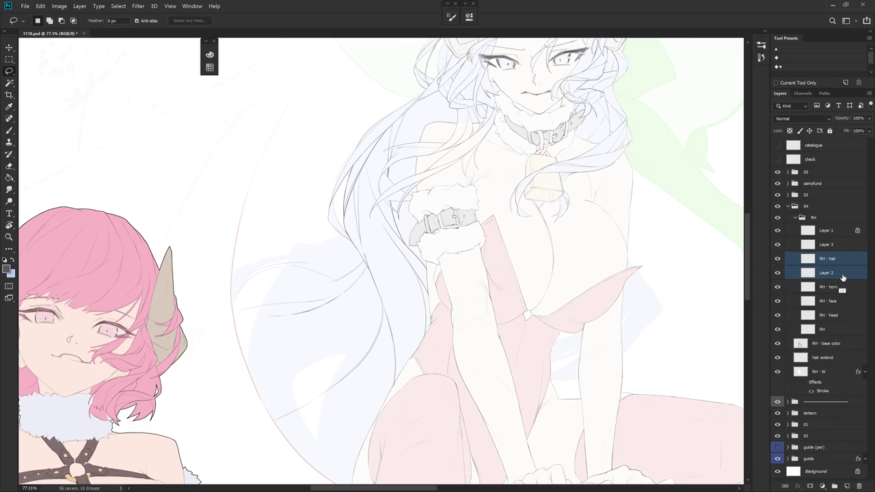
key(ctrl+e)
Rename Layer 1 to 'guide' after checking what Layer 3 and Layer 1 contain
click(779, 245)
click(783, 248)
click(778, 232)
click(779, 232)
click(828, 232)
double_click(826, 231)
text(guide)
key(Return)
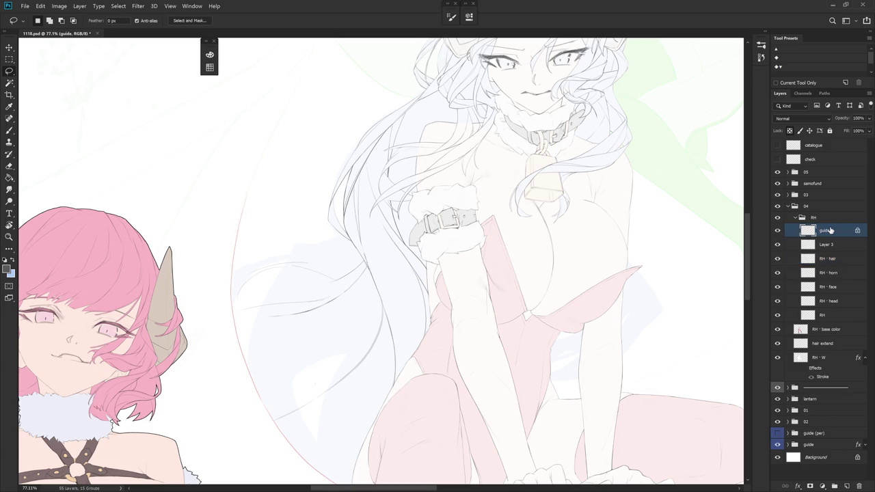
scroll(476, 393, down, 3)
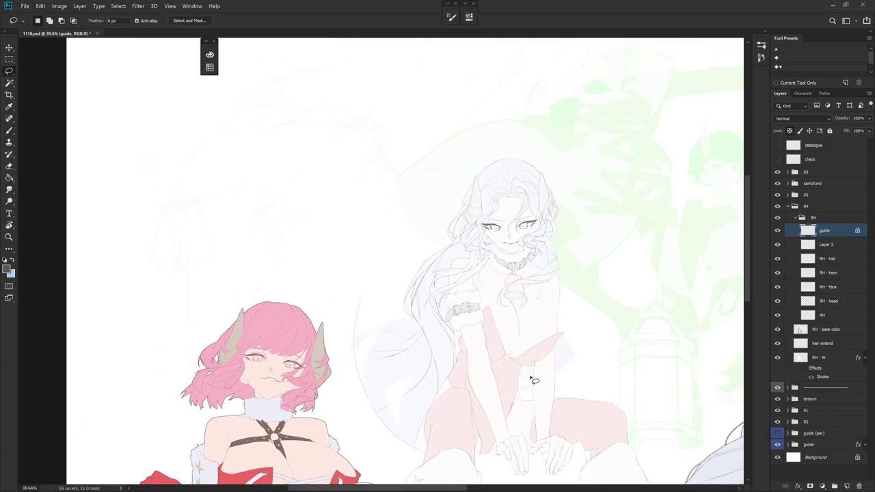
key(b)
click(825, 328)
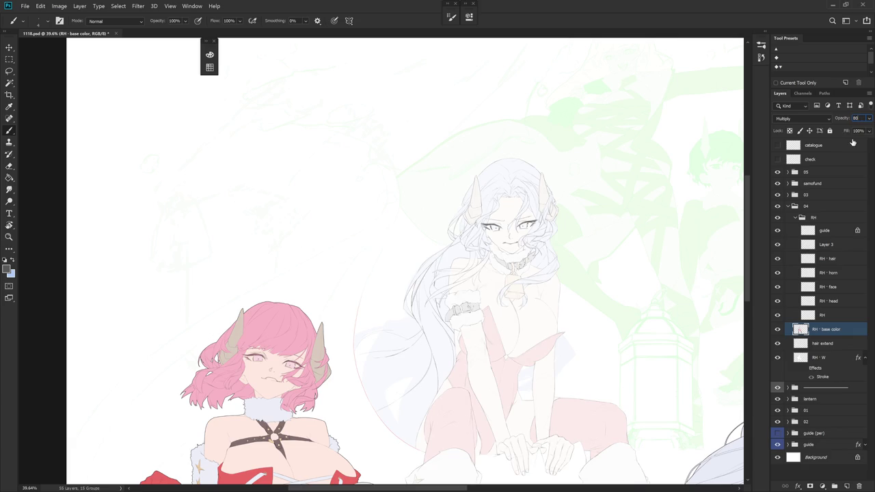
Set the base colour layer opacity to 80% and enlarge the brush to 30
key(Return)
scroll(433, 293, up, 5)
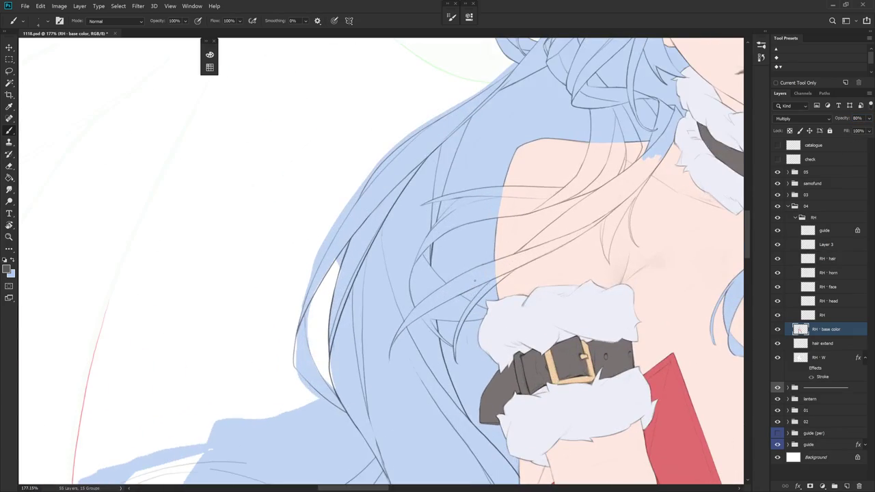
scroll(479, 389, down, 1)
drag(479, 390, 519, 355)
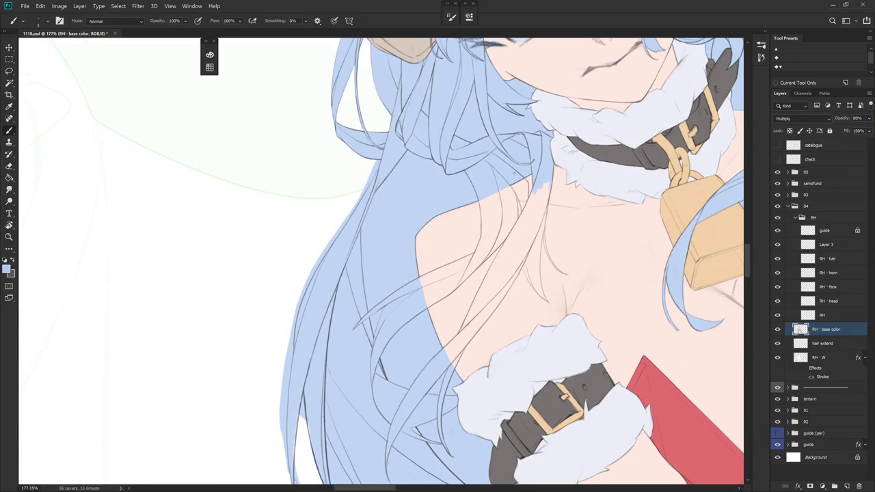
key(bracketright)
key(bracketright)
drag(534, 171, 520, 312)
Erase the stray lines near the collar bell on the RH lineart layer
click(840, 317)
key(e)
mouse_move(513, 253)
mouse_down()
mouse_move(546, 284)
mouse_move(540, 274)
mouse_up()
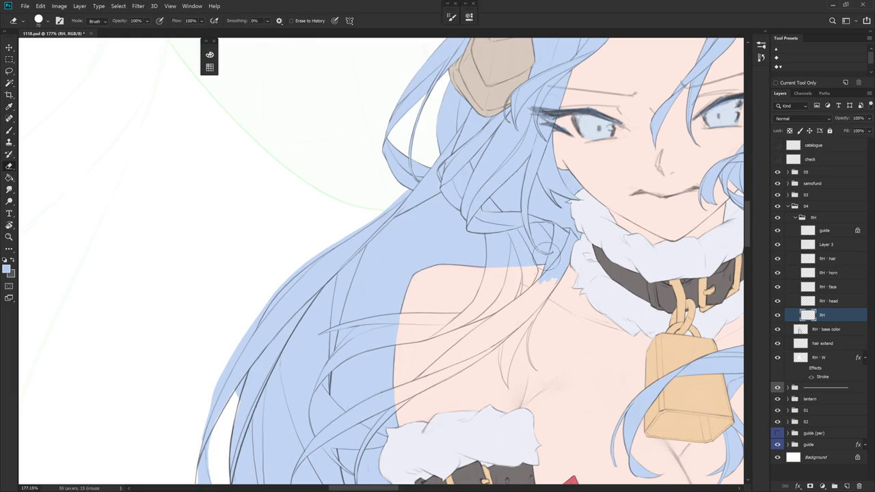
key(r)
drag(548, 393, 519, 328)
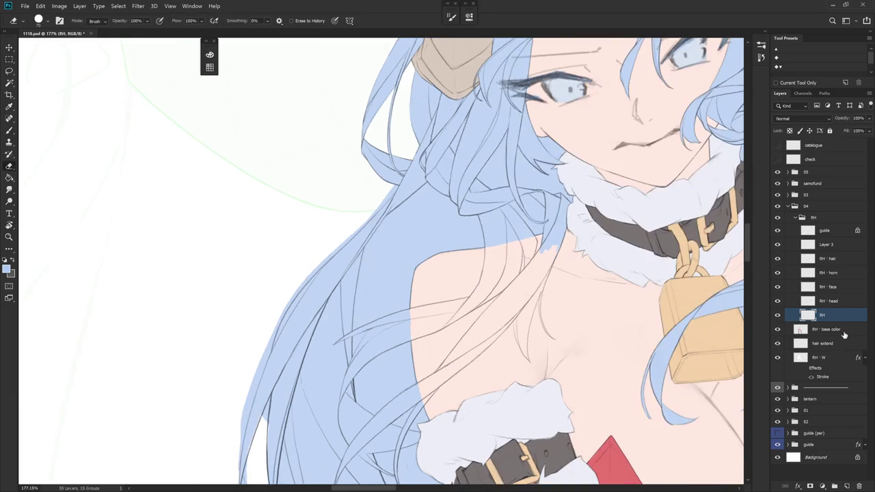
key(alt+[)
drag(424, 287, 472, 208)
Lasso the uncoloured gaps along the shoulder hair strand and fill them with hair blue
key(l)
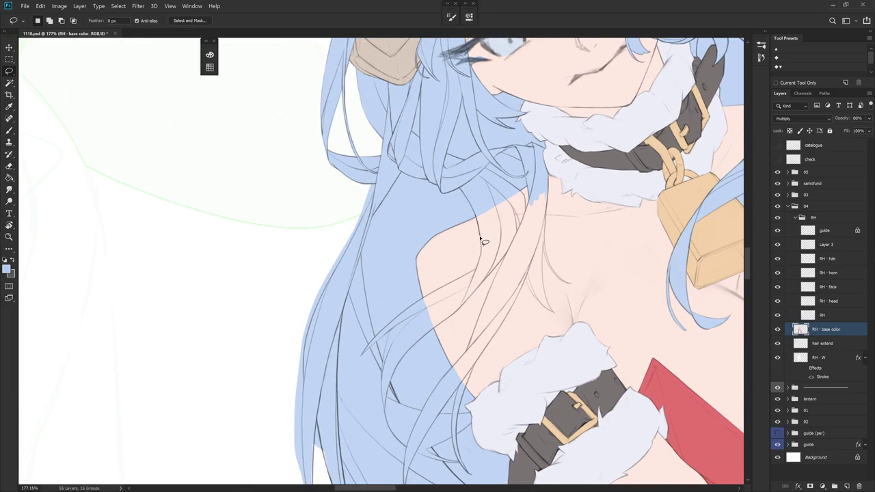
mouse_move(480, 275)
mouse_down()
mouse_move(502, 246)
mouse_move(509, 202)
mouse_up()
drag(553, 239, 514, 228)
key(shift)
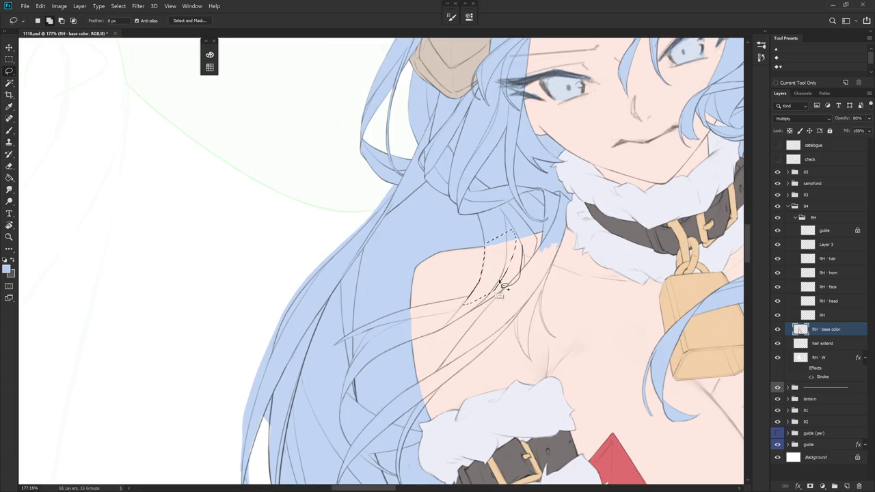
drag(499, 289, 531, 246)
key(r)
mouse_move(549, 280)
mouse_down()
mouse_move(480, 295)
mouse_move(500, 283)
mouse_up()
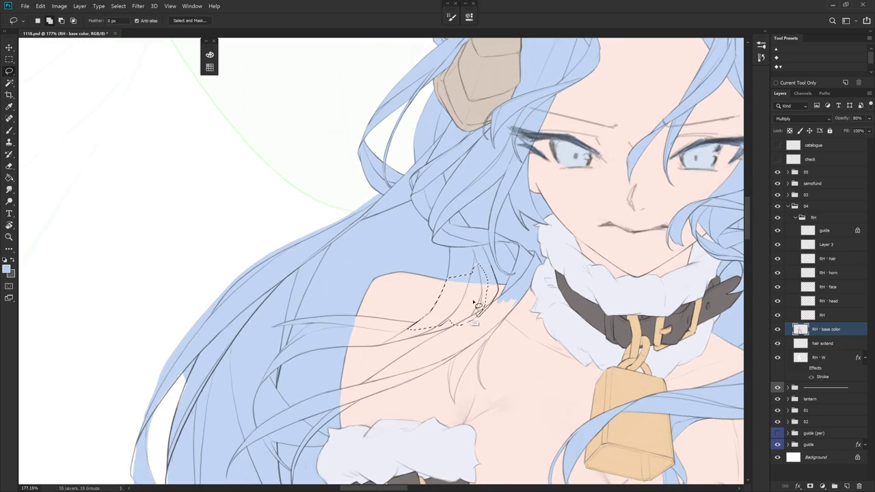
drag(501, 303, 466, 203)
key(alt+BackSpace)
key(ctrl+d)
Lasso the next uncoloured strip down the hair edge and fill it with blue
key(r)
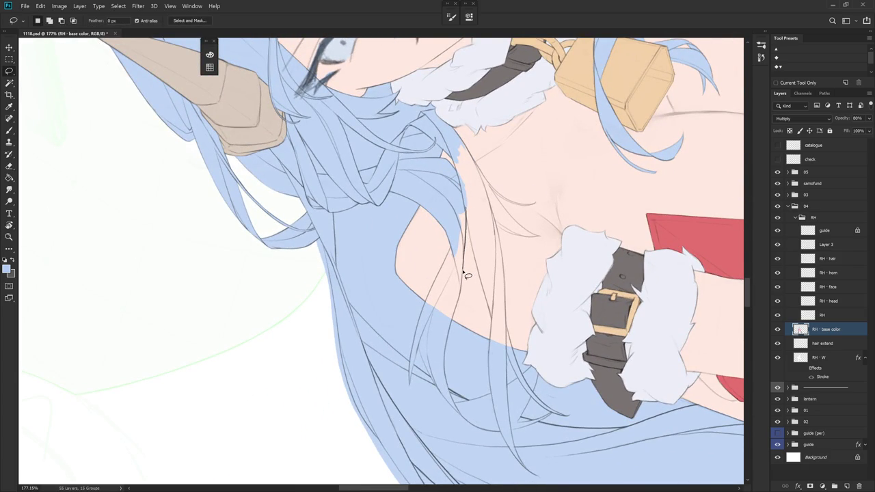
mouse_move(464, 287)
mouse_down()
mouse_move(453, 263)
mouse_move(456, 205)
mouse_move(443, 220)
mouse_move(443, 259)
mouse_up()
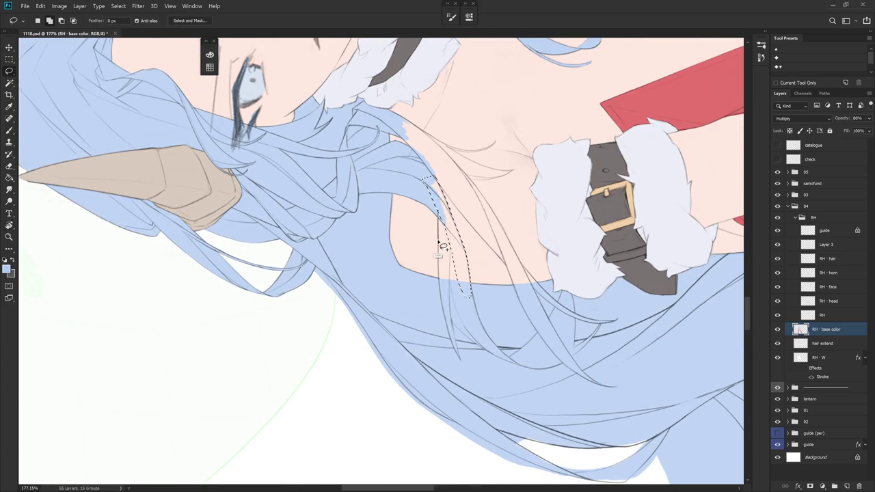
mouse_move(443, 258)
mouse_down()
mouse_move(453, 217)
mouse_move(438, 301)
mouse_move(470, 159)
mouse_up()
key(r)
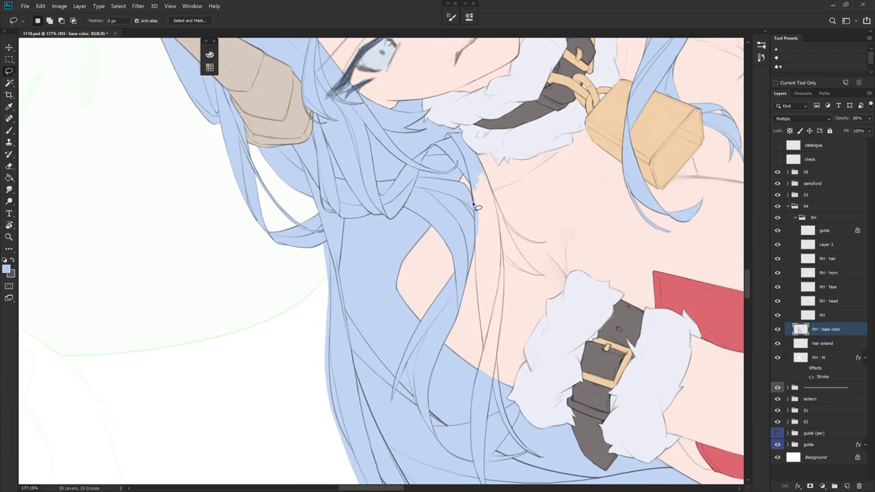
drag(471, 192, 474, 248)
drag(476, 279, 483, 349)
drag(487, 350, 477, 175)
key(alt+BackSpace)
key(ctrl+d)
Fill two more narrow hair-edge gaps with light blue, then reset colours to black and white
drag(513, 303, 496, 236)
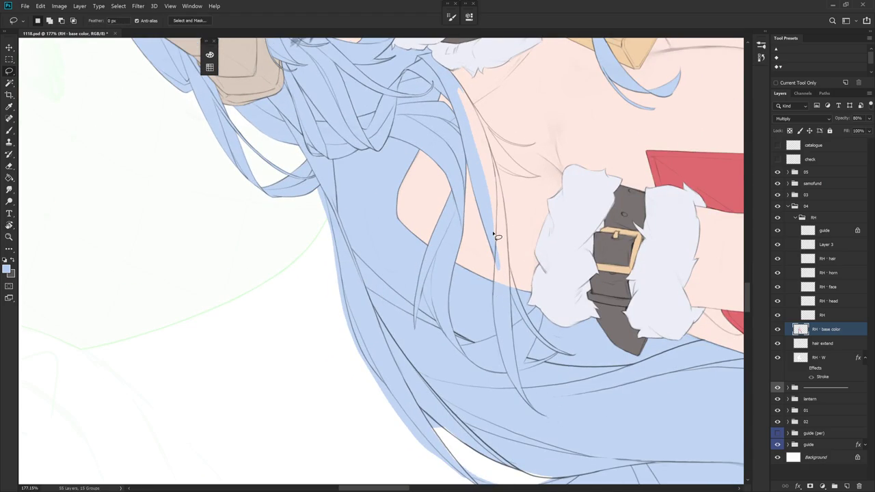
key(alt+BackSpace)
key(ctrl+d)
drag(492, 234, 492, 176)
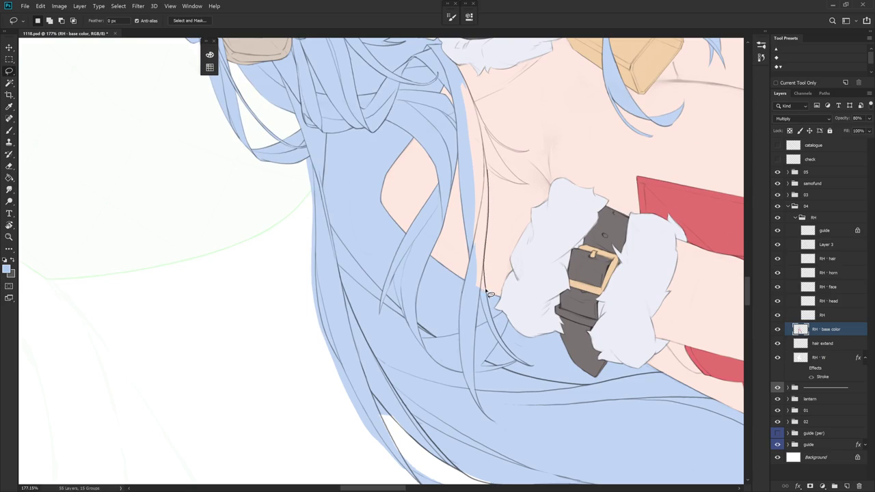
drag(476, 299, 473, 135)
key(alt+BackSpace)
key(d)
key(ctrl+d)
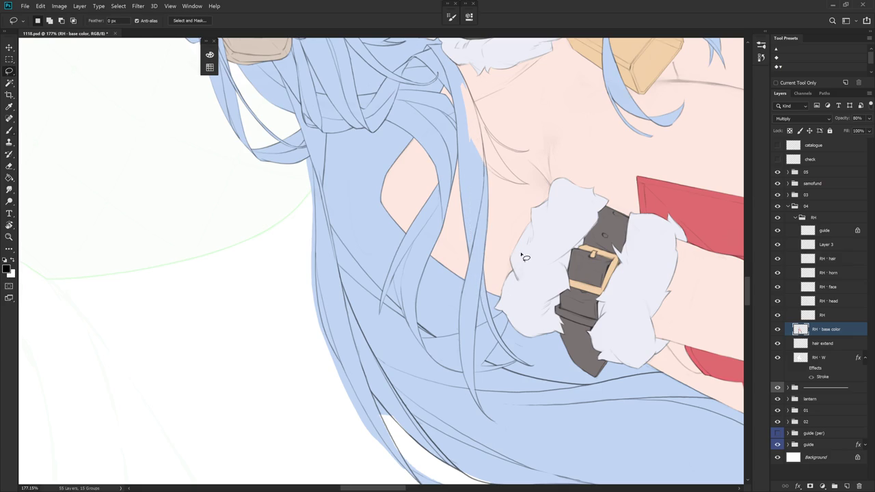
Sample the hair's light blue and try selecting a tiny gap near the arm cuff
key(b)
alt+click(482, 202)
drag(504, 232, 419, 386)
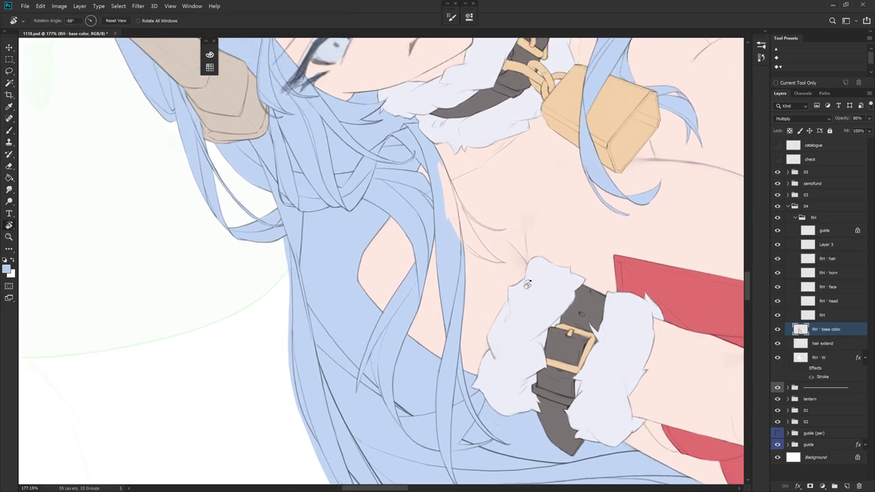
key(l)
drag(490, 206, 491, 208)
click(492, 193)
scroll(492, 197, down, 5)
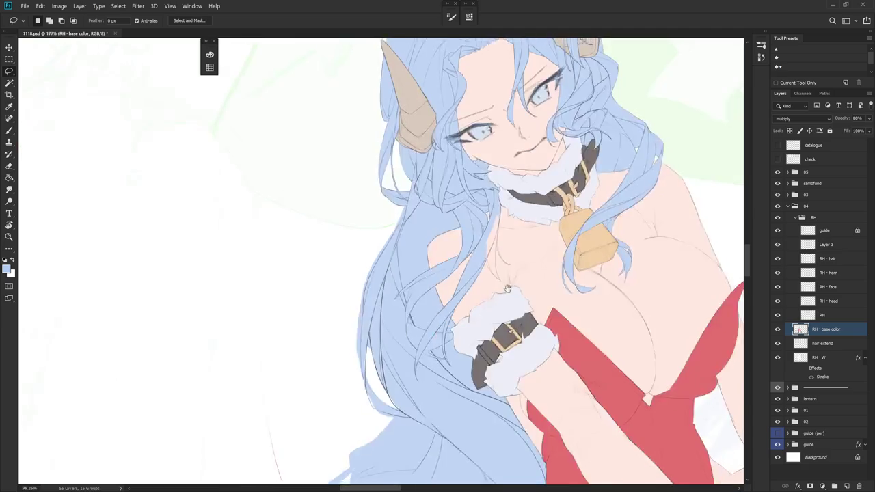
Lasso the thin uncoloured sliver along the hair strand over the chest and fill it with light blue
scroll(519, 357, up, 2)
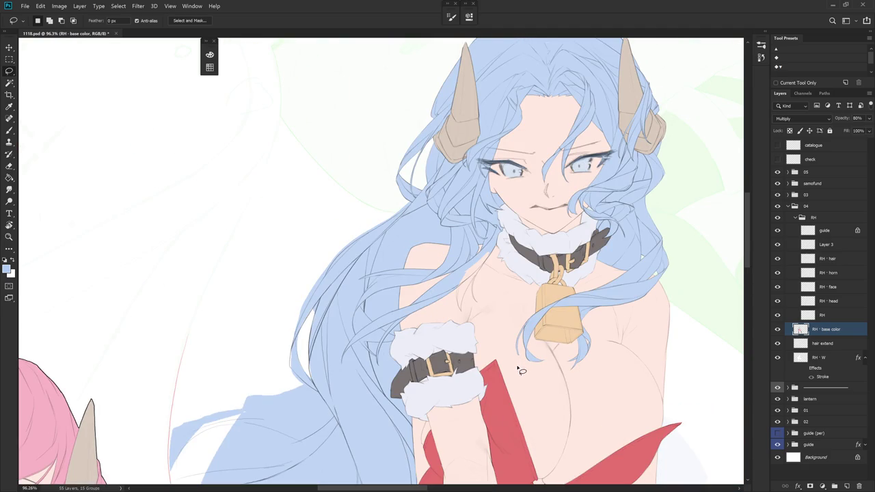
key(r)
drag(517, 404, 371, 244)
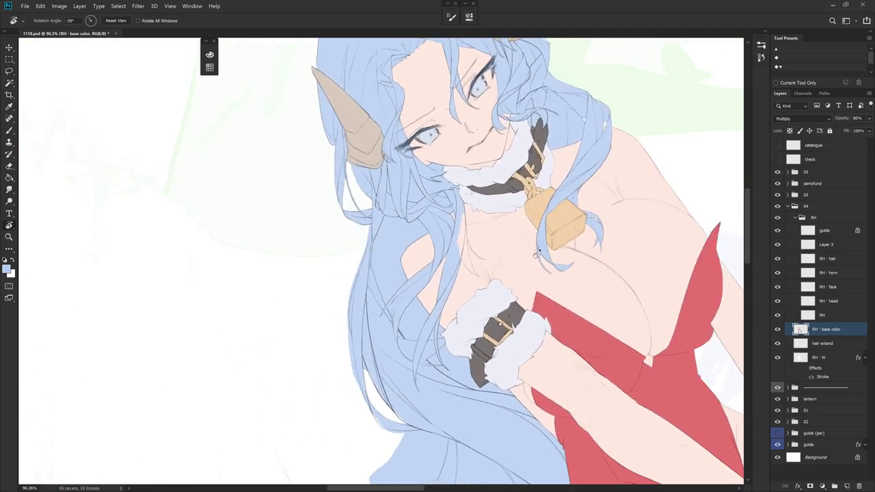
scroll(491, 230, up, 3)
drag(491, 230, 484, 223)
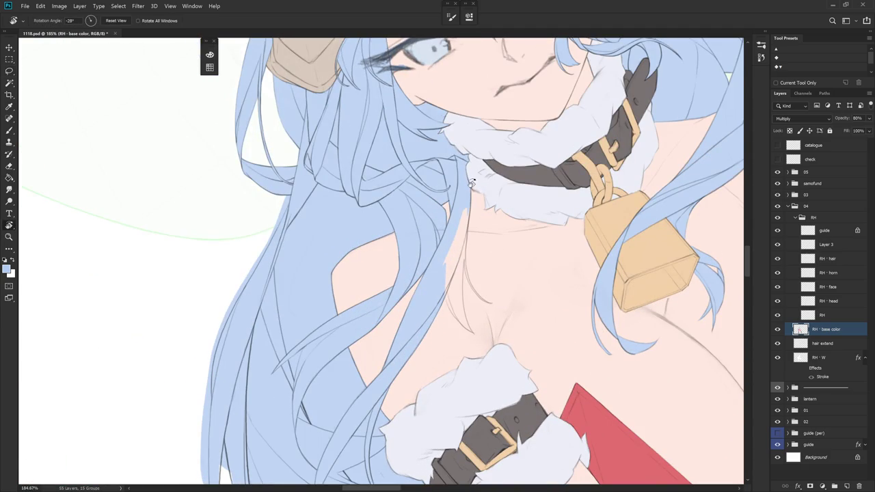
key(l)
mouse_move(470, 210)
mouse_down()
mouse_move(458, 312)
mouse_move(440, 287)
mouse_move(469, 195)
mouse_up()
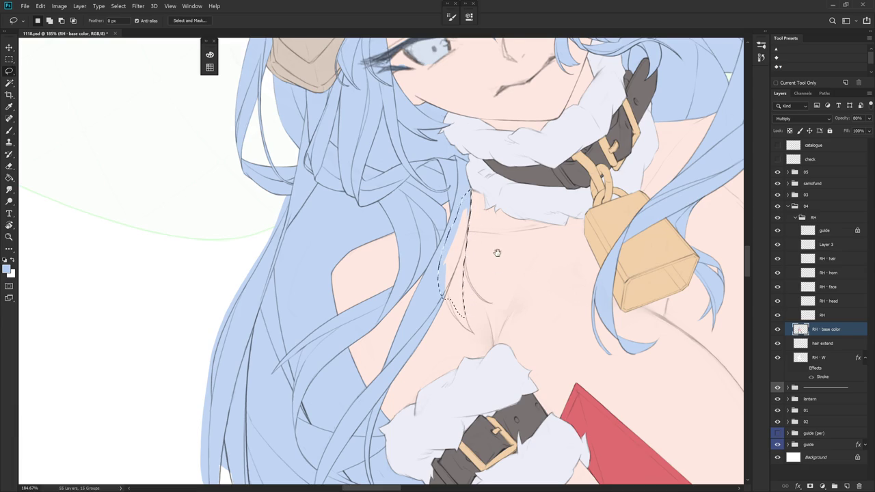
key(r)
drag(498, 271, 489, 304)
mouse_move(446, 283)
mouse_down()
mouse_move(461, 318)
mouse_move(451, 302)
mouse_move(471, 239)
mouse_move(451, 354)
mouse_up()
key(alt+BackSpace)
key(ctrl+d)
drag(489, 325, 451, 303)
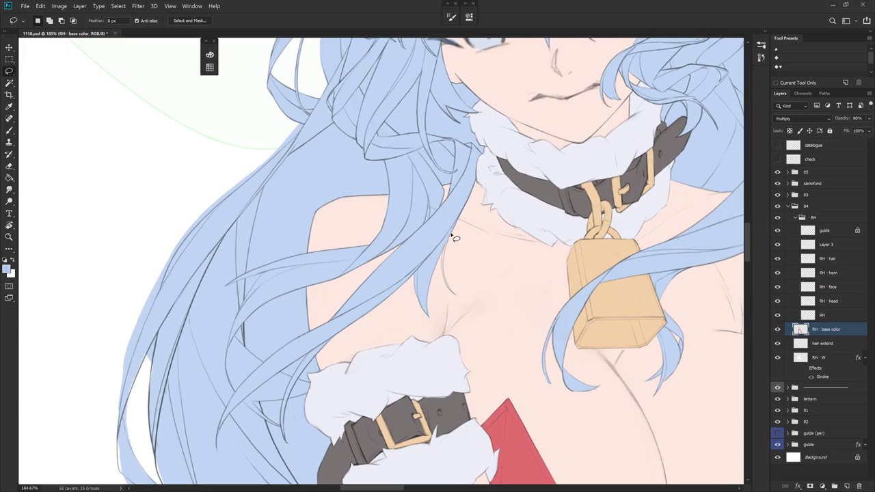
key(b)
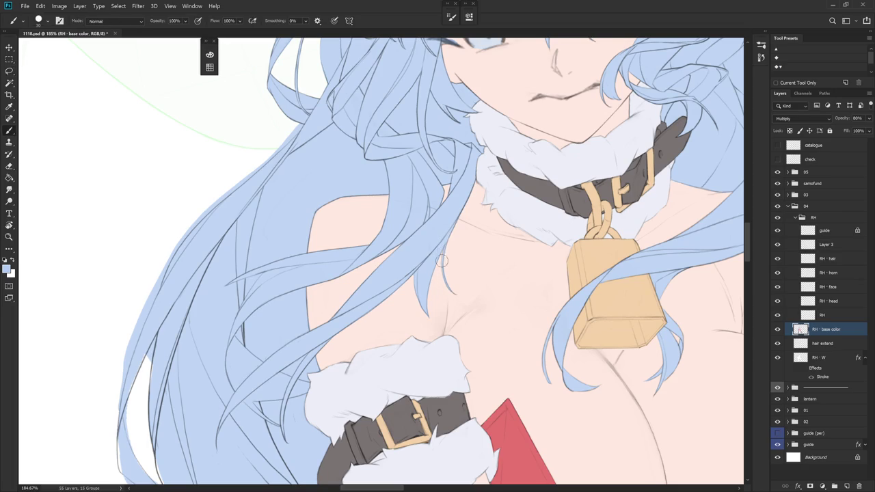
scroll(442, 258, down, 3)
scroll(442, 258, down, 2)
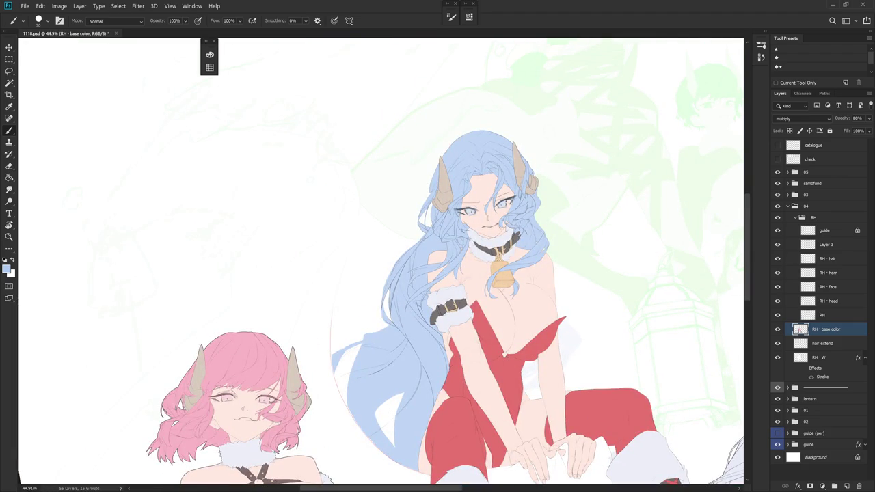
drag(528, 412, 534, 349)
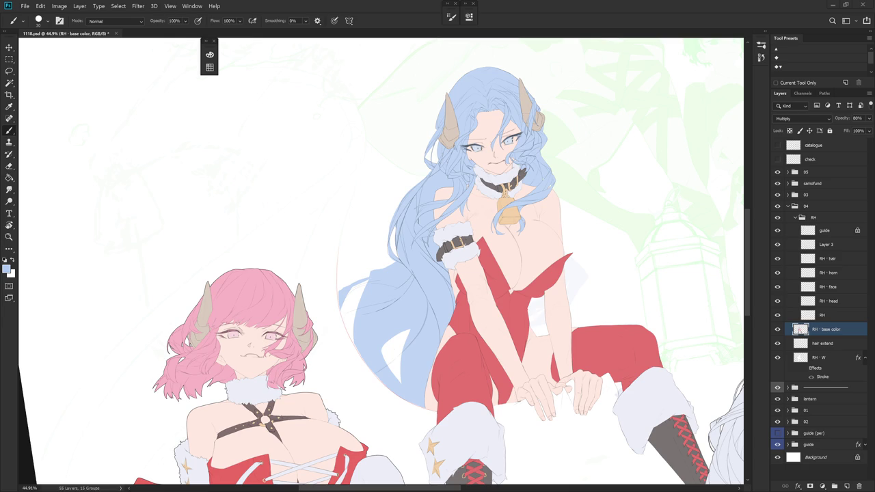
scroll(389, 239, up, 1)
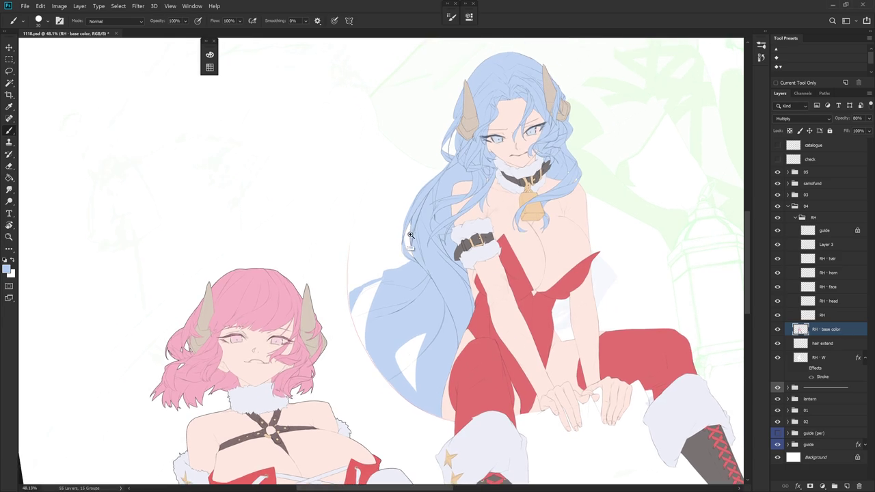
scroll(410, 236, up, 3)
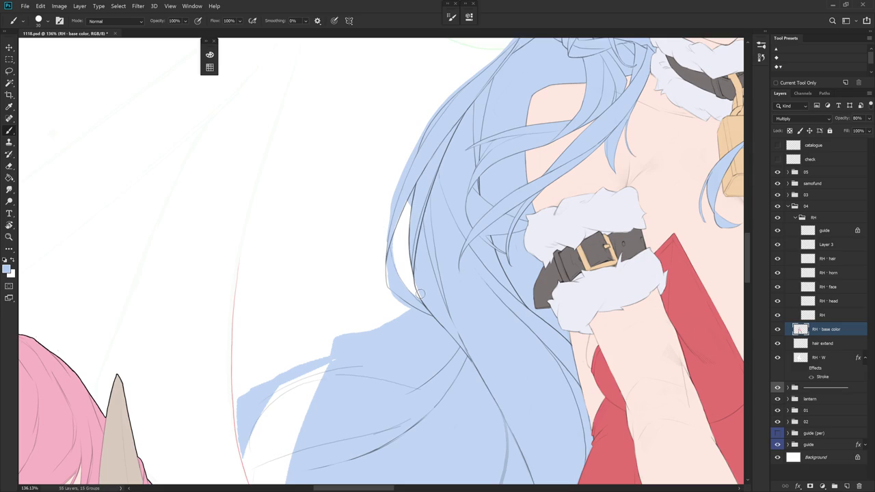
Touch up the hair's base colour edge near the face and arm with brush and eraser
drag(422, 261, 432, 312)
drag(456, 218, 397, 360)
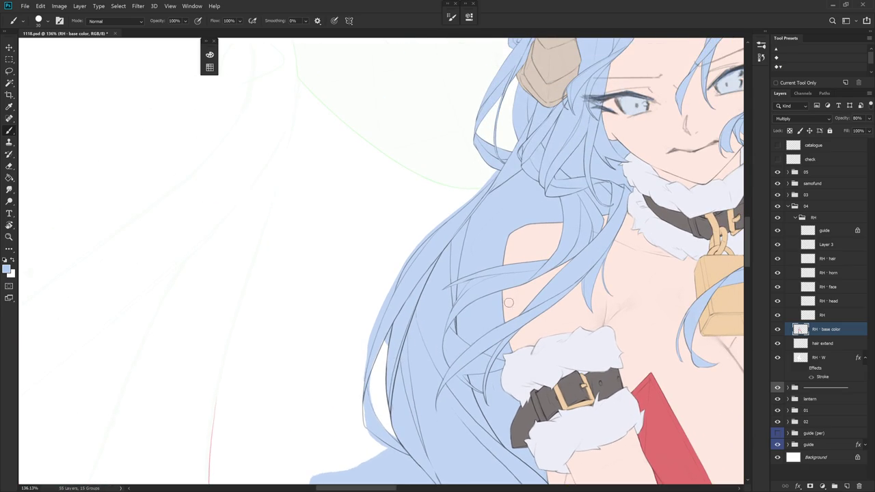
drag(536, 371, 453, 153)
key(e)
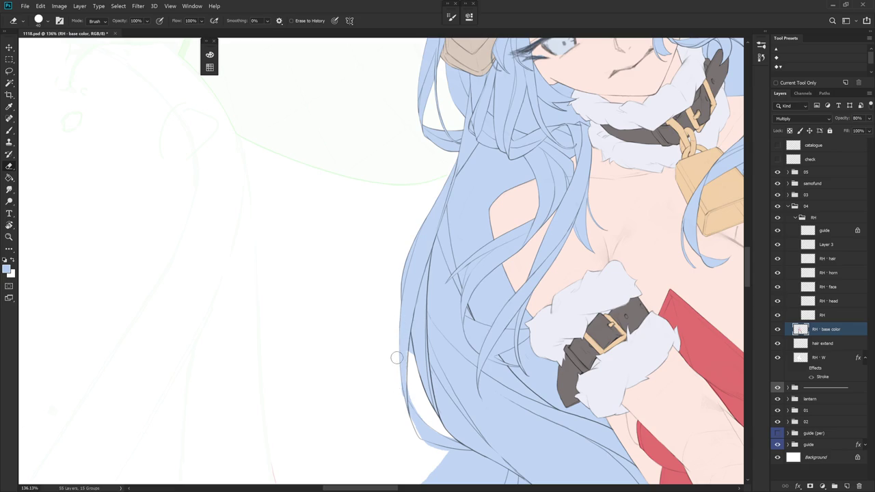
scroll(401, 369, down, 3)
key(b)
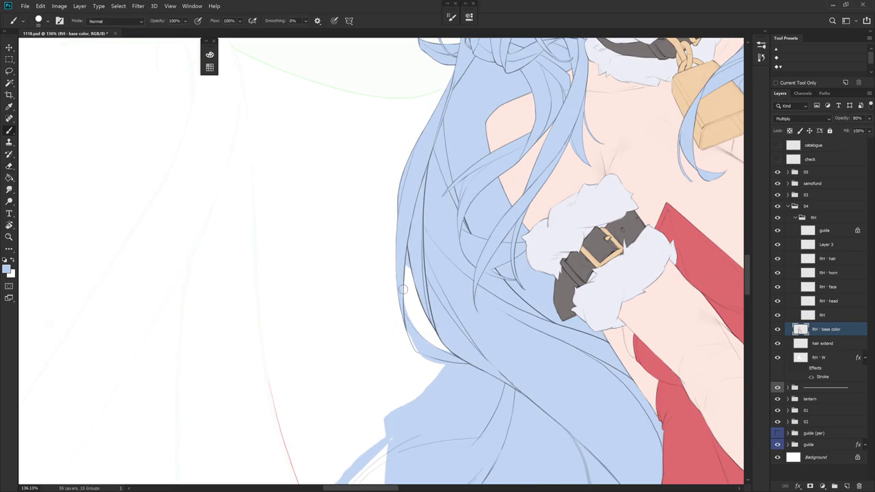
key(e)
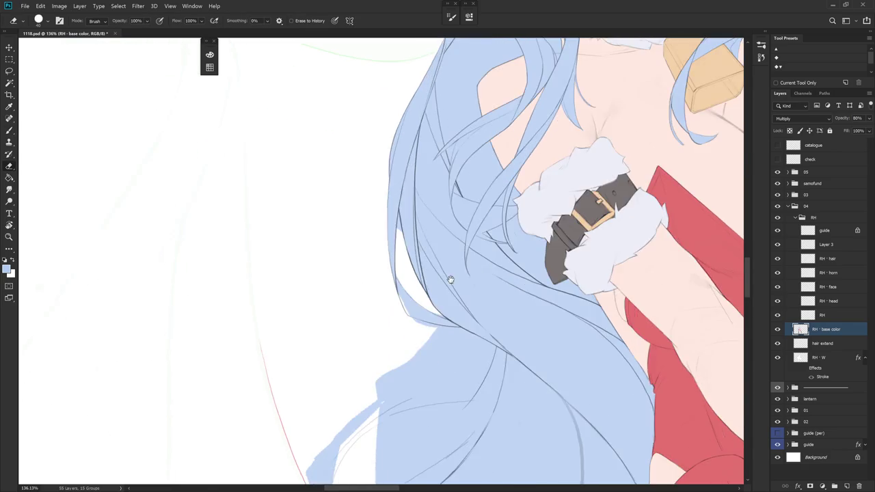
Finish cleaning the hair edge near the belt, then zoom out to view the whole group of girls
drag(420, 332, 382, 301)
key(b)
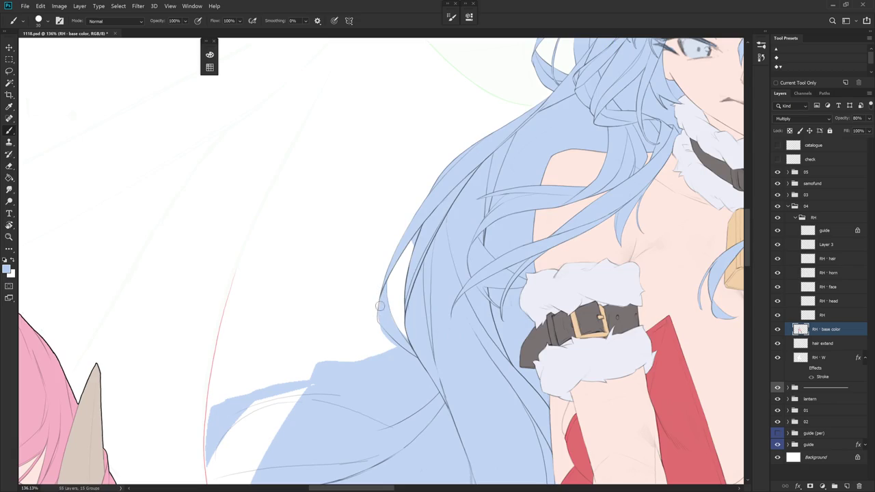
key(e)
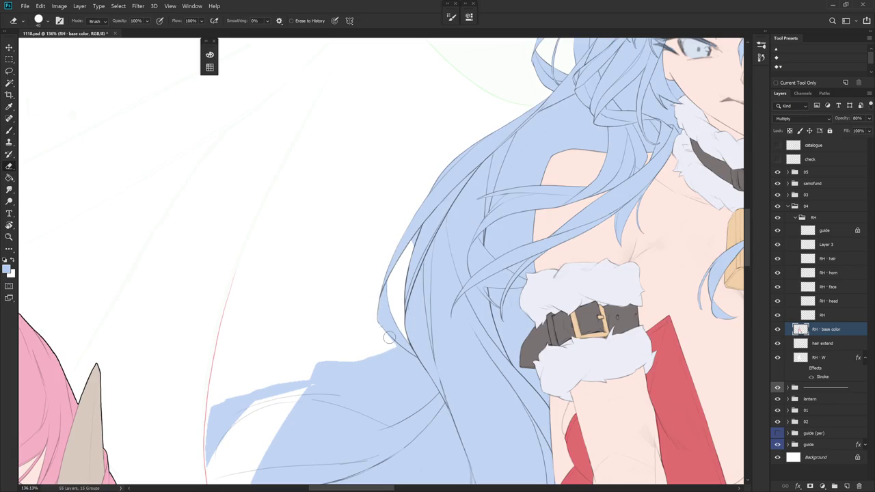
key(b)
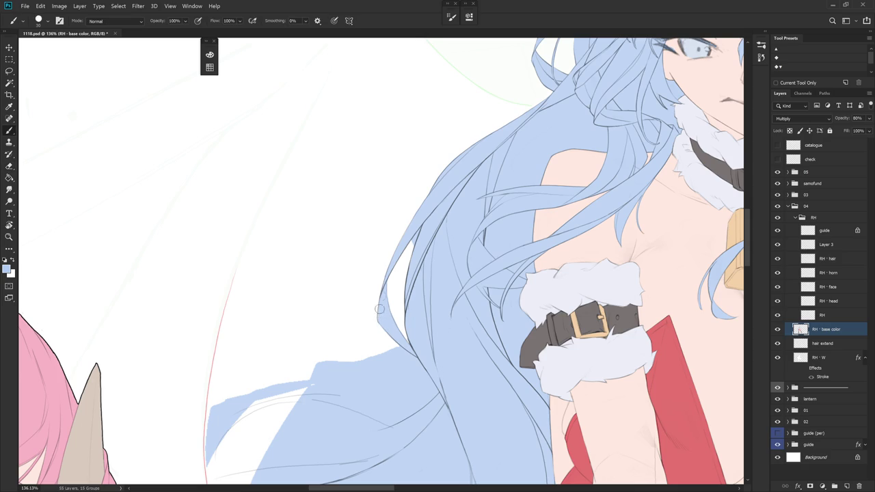
key(e)
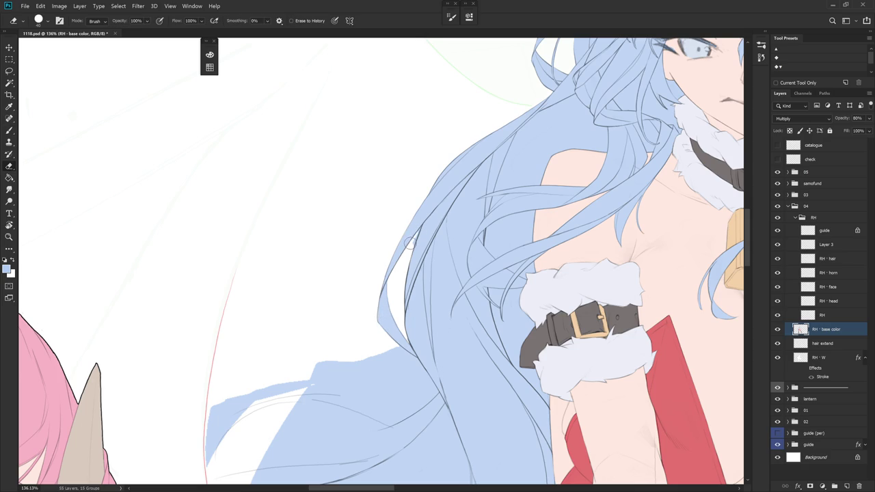
scroll(442, 275, down, 5)
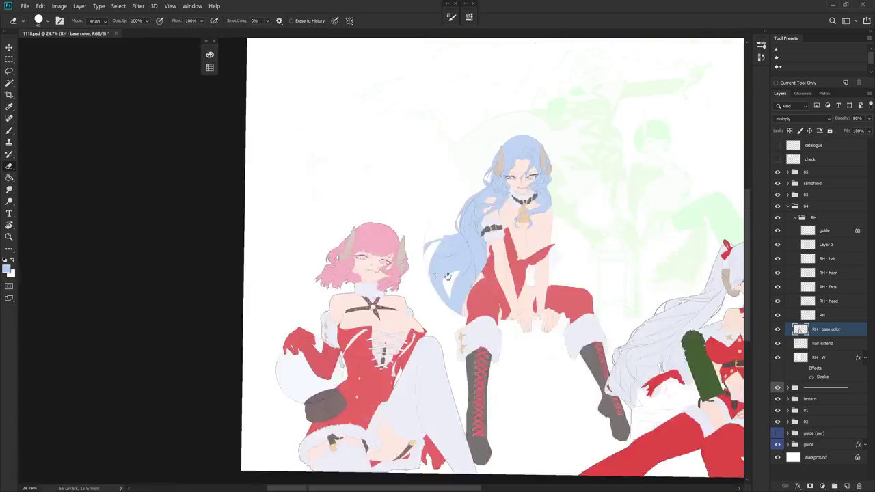
drag(442, 275, 422, 441)
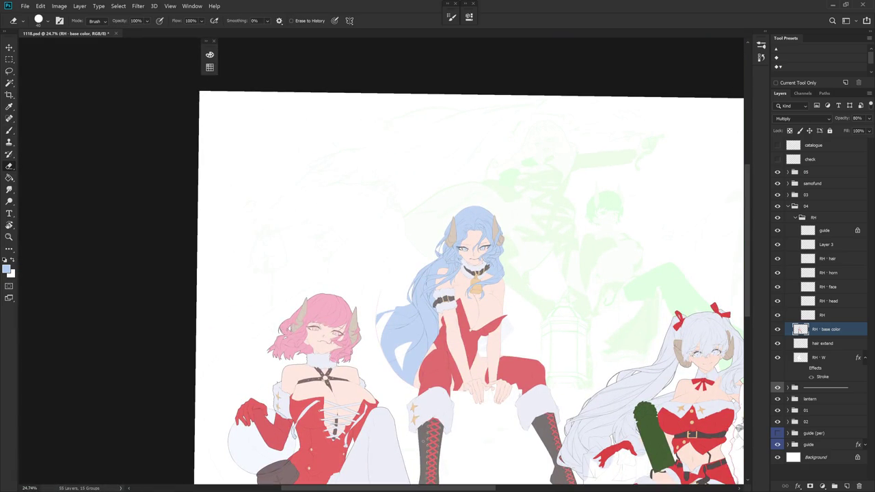